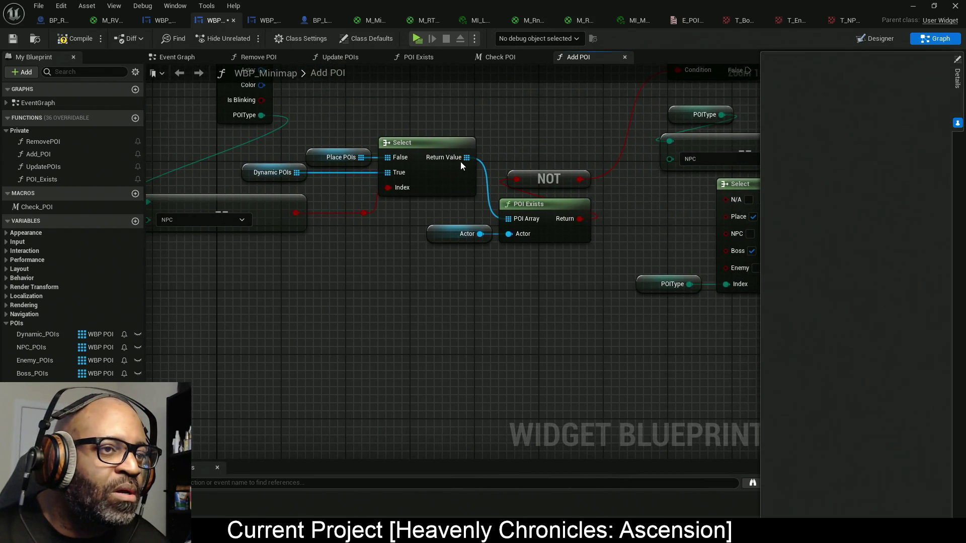
- Add an array Add node from the Select's POI array output and place it beside the Return Node
left_click_drag(460, 158, 557, 419)
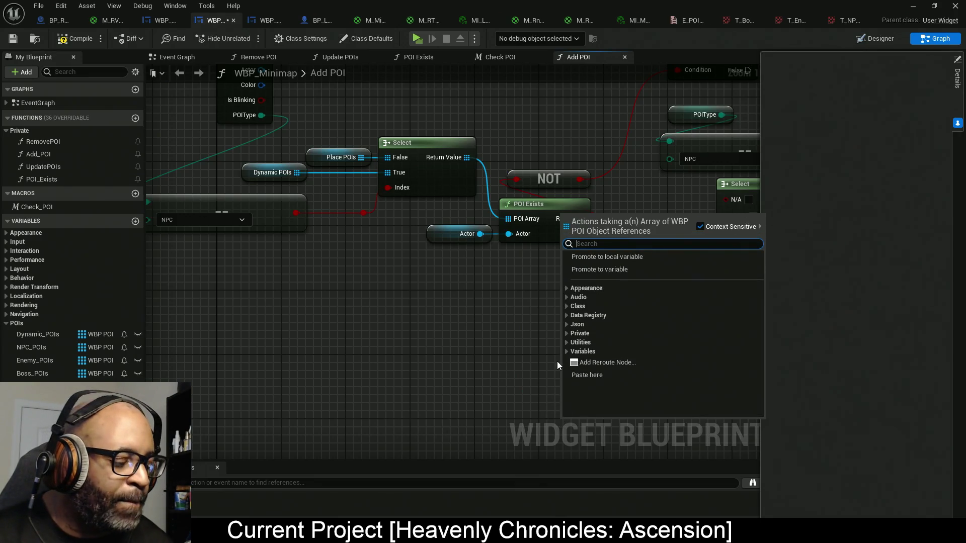
type("add")
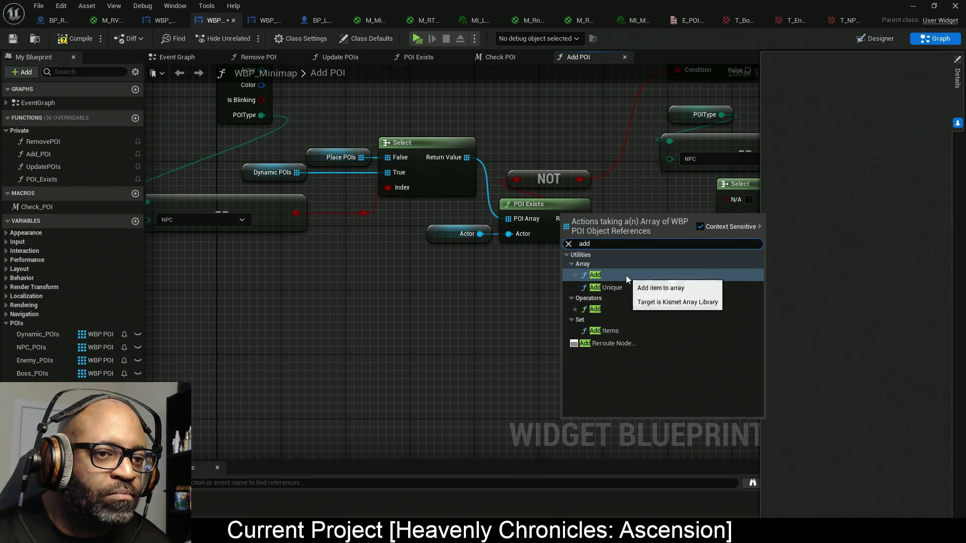
left_click(626, 276)
scroll(281, 360, "down", 3)
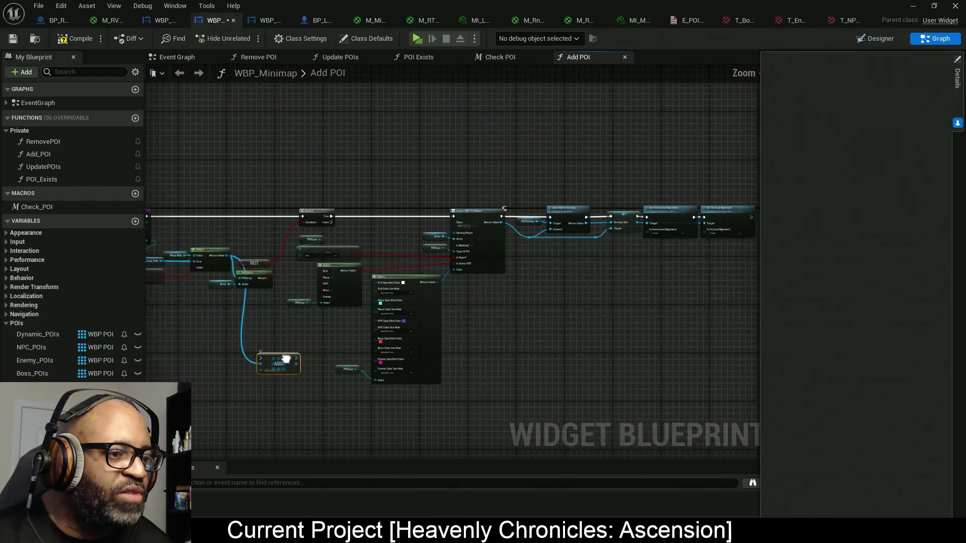
mouse_move(286, 358)
left_mouse_down()
mouse_move(754, 263)
mouse_move(569, 259)
left_mouse_up()
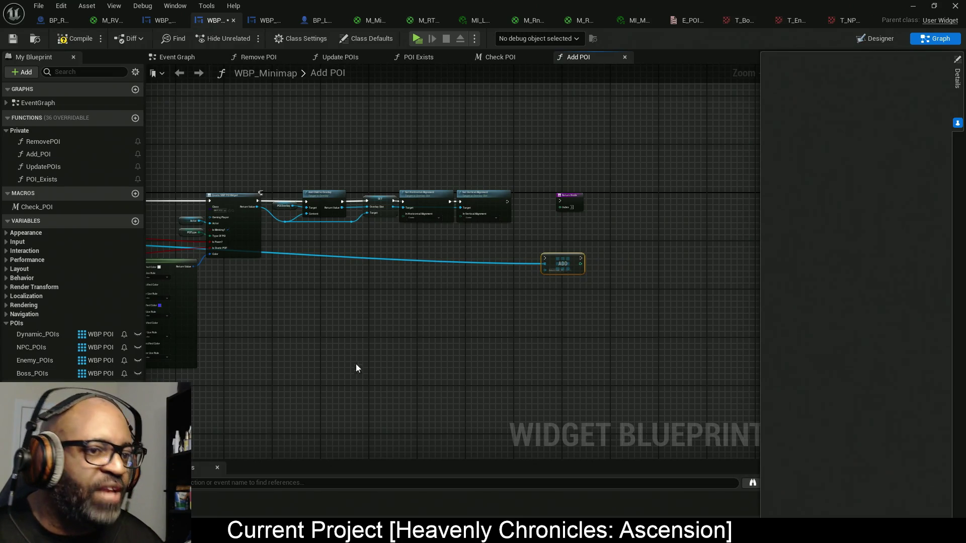
scroll(384, 286, "up", 5)
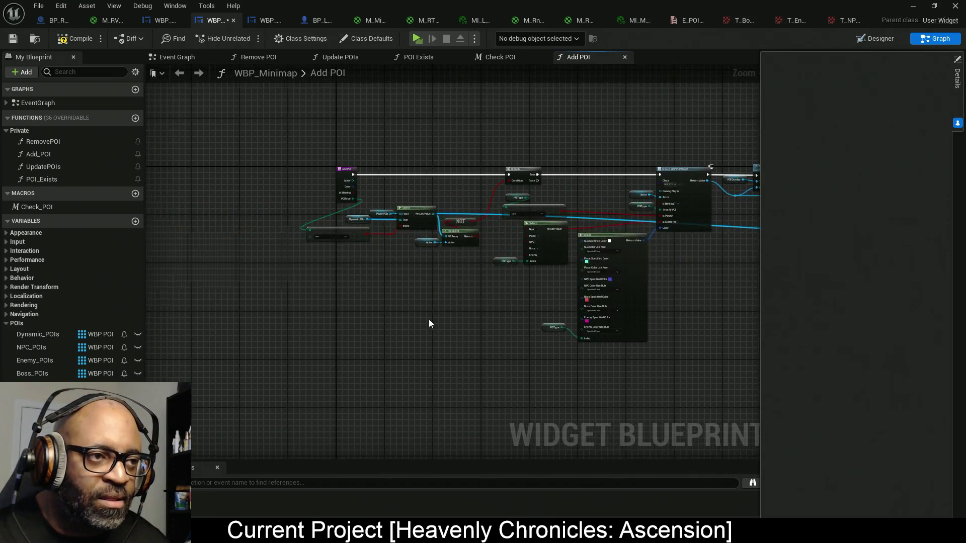
scroll(380, 233, "up", 2)
- Add an Add Unique node for the POI array beside it, then delete the plain Add node
left_click_drag(545, 168, 476, 360)
type("add")
left_click(554, 228)
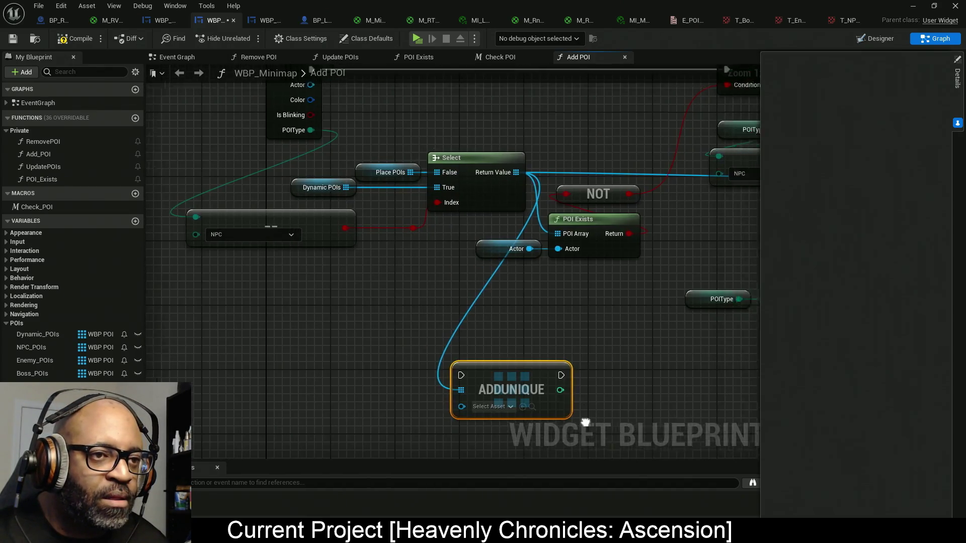
scroll(292, 341, "down", 4)
mouse_move(262, 325)
left_mouse_down()
mouse_move(714, 320)
mouse_move(443, 295)
mouse_move(669, 220)
mouse_move(619, 217)
left_mouse_up()
scroll(563, 284, "up", 3)
left_click(528, 214)
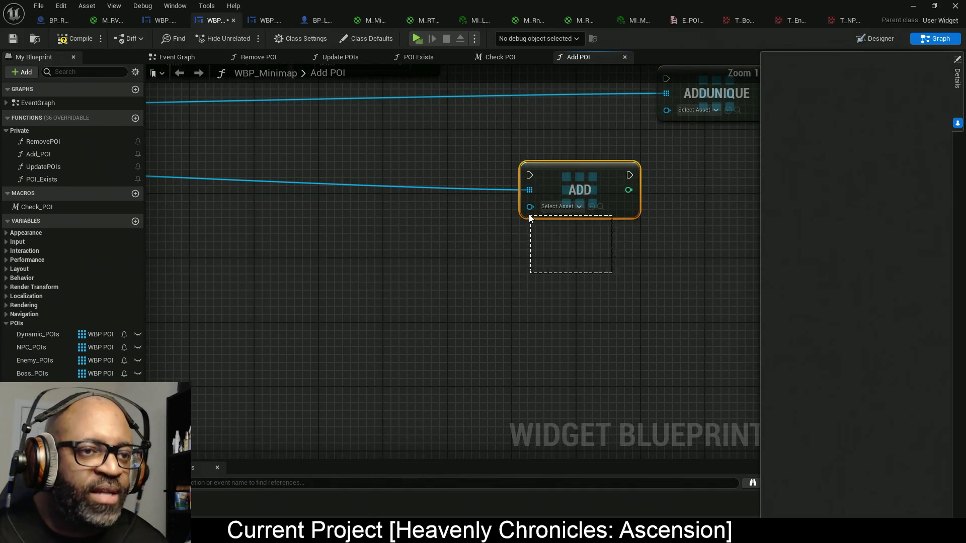
key("Delete")
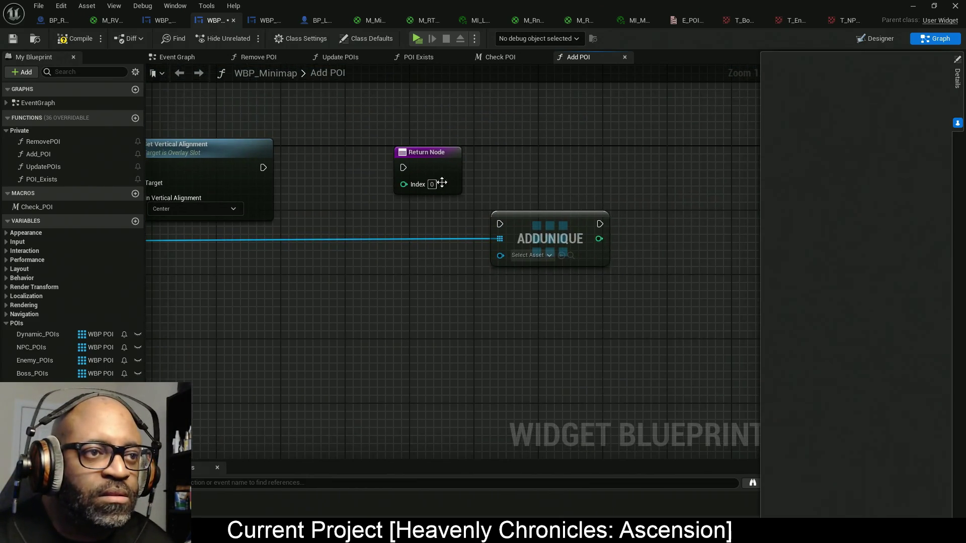
- Move the Return Node right and wire Set Vertical Alignment's execution into Add Unique before it
left_click_drag(447, 170, 683, 160)
mouse_move(500, 224)
left_mouse_down()
mouse_move(261, 179)
mouse_move(263, 171)
left_mouse_up()
mouse_move(539, 230)
left_mouse_down()
mouse_move(458, 180)
mouse_move(418, 172)
left_mouse_up()
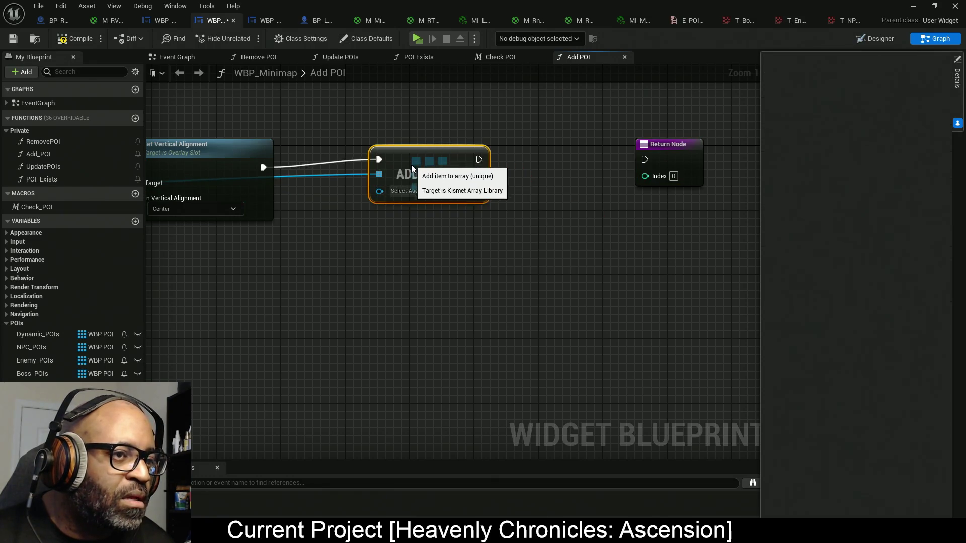
left_click_drag(293, 282, 283, 299)
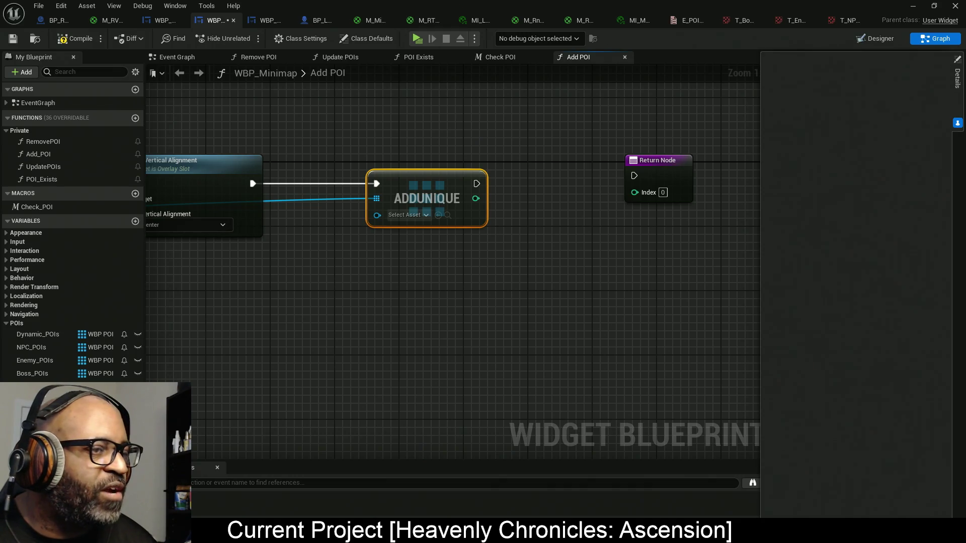
- Add a reroute point on the POI array wire and lower the reroute points beneath the nodes
left_click_drag(258, 291, 489, 258)
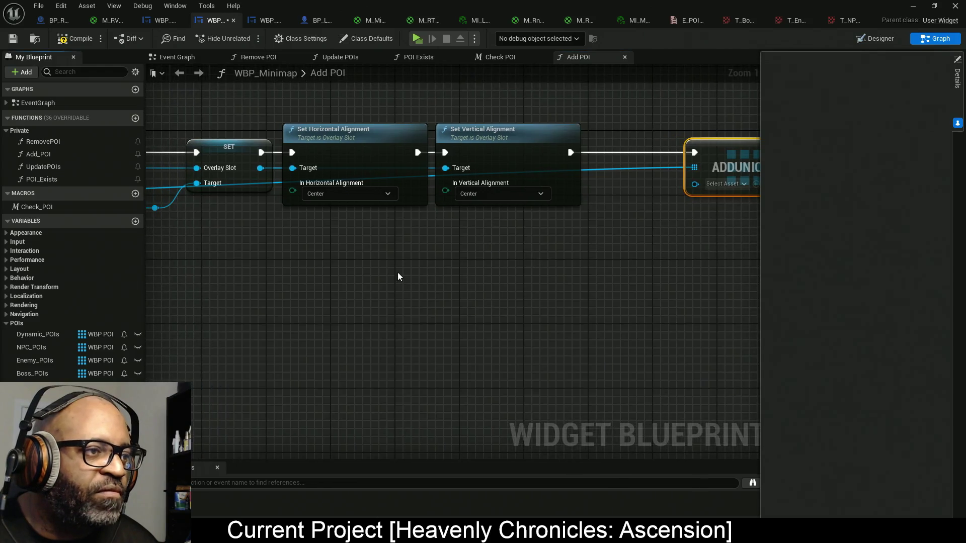
mouse_move(697, 184)
left_mouse_down()
mouse_move(581, 233)
mouse_move(156, 222)
mouse_move(298, 223)
mouse_move(292, 207)
left_mouse_up()
left_click_drag(494, 265, 442, 261)
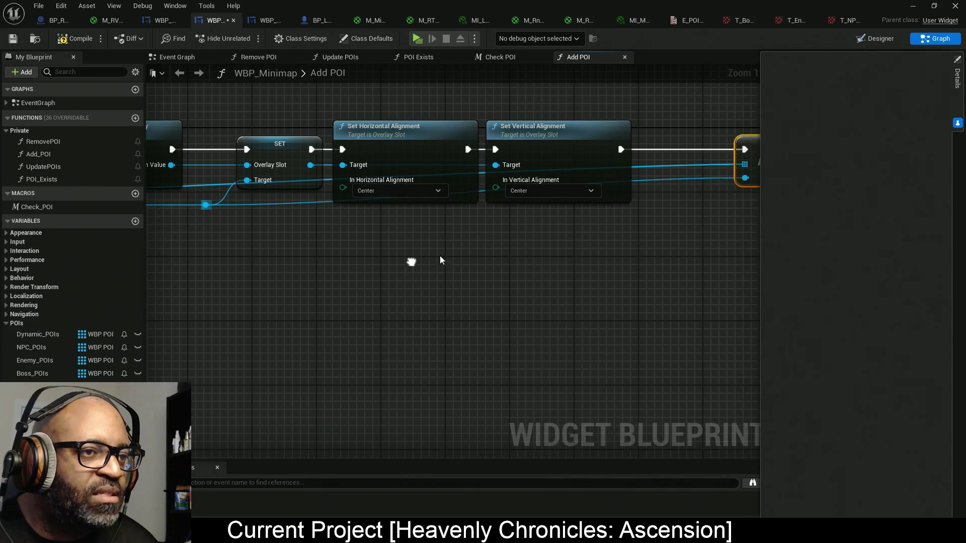
double_click(671, 176)
left_click_drag(671, 177, 678, 216)
scroll(421, 265, "down", 2)
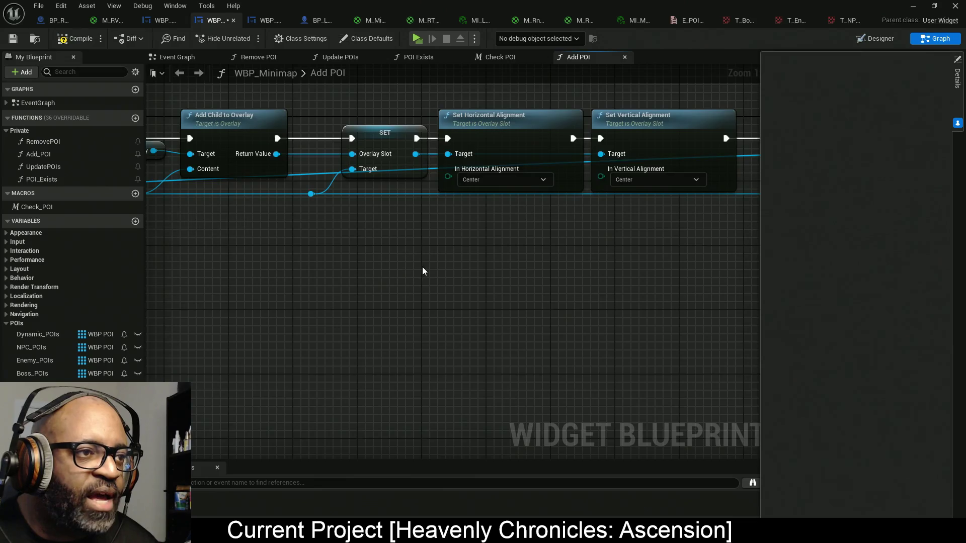
left_click_drag(421, 264, 211, 198)
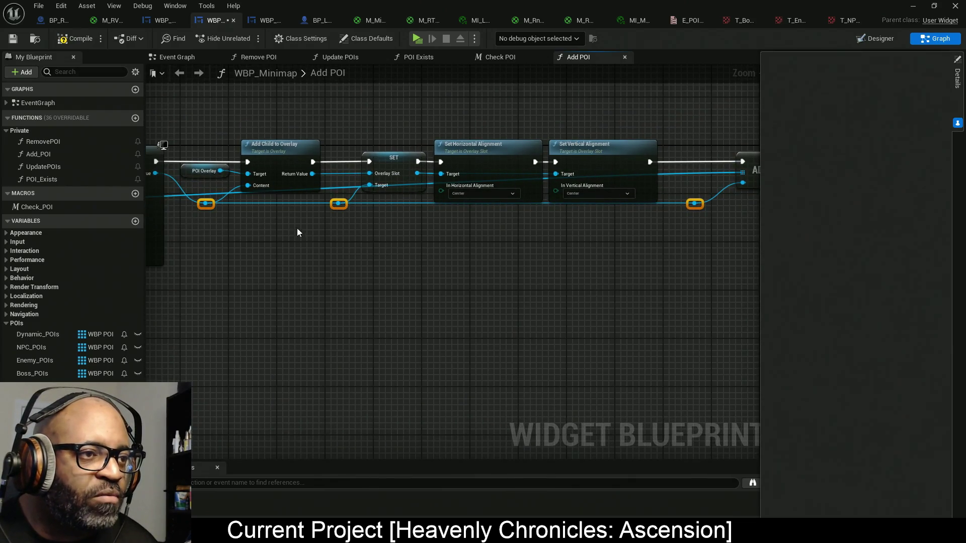
left_click_drag(416, 261, 414, 275)
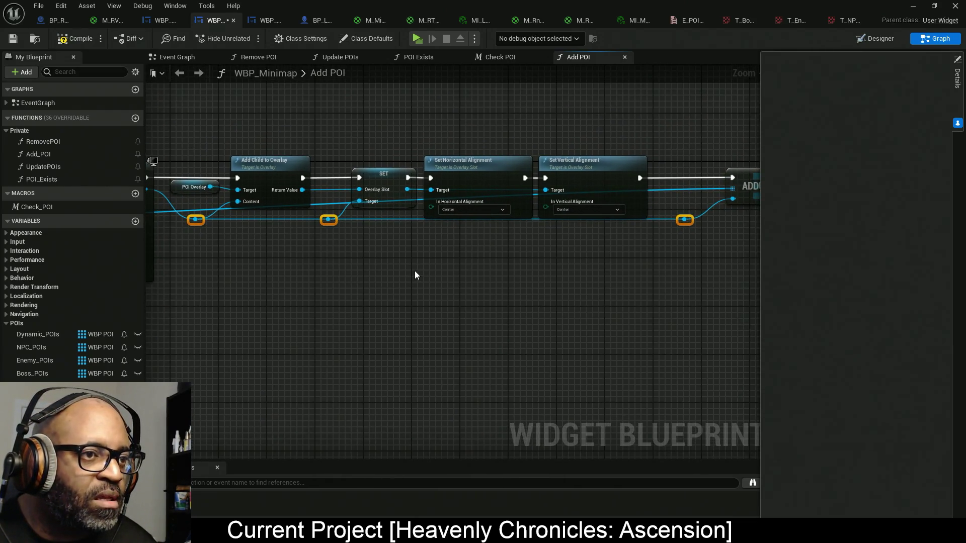
key("q")
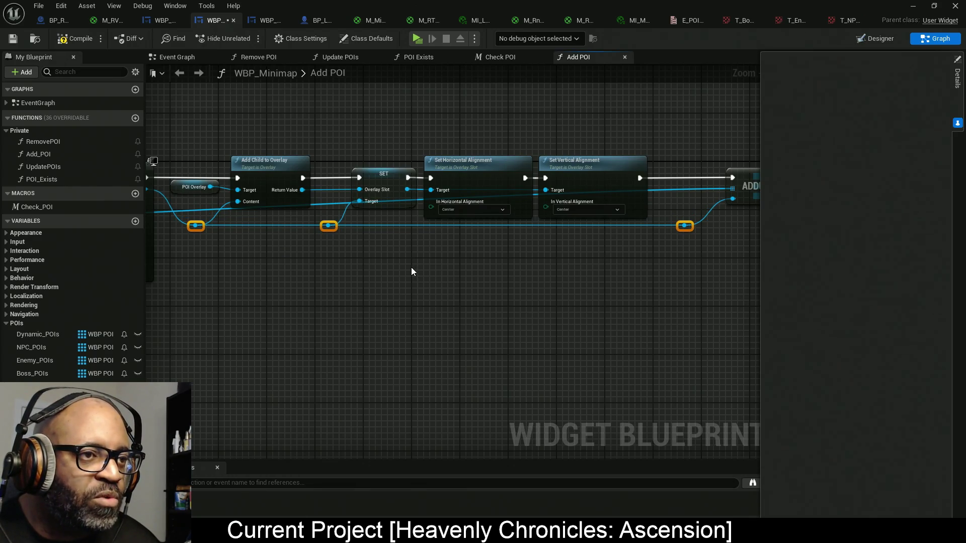
- Inspect the SET node's OverlaySlot variable and lower all three reroute points so the wire clears the nodes
scroll(397, 258, "up", 2)
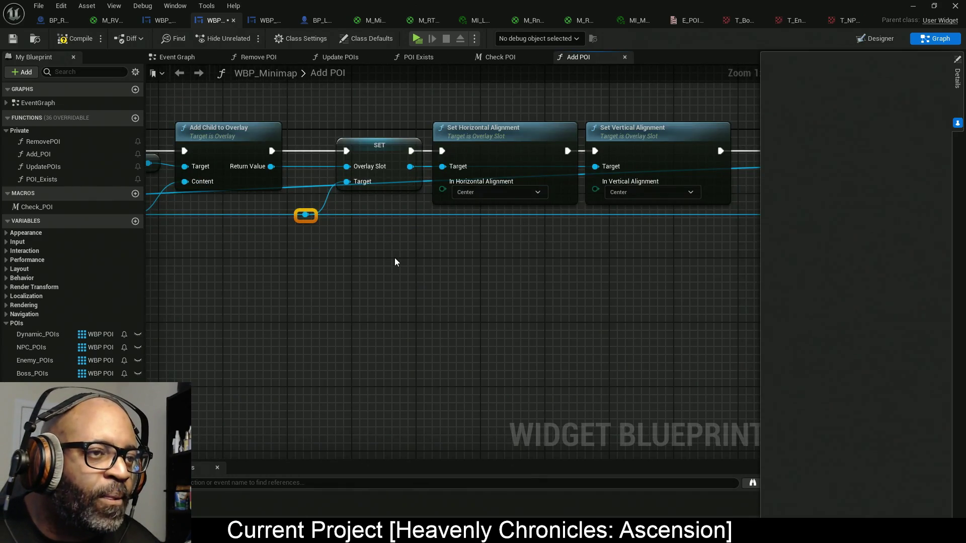
mouse_move(394, 257)
left_mouse_down()
mouse_move(365, 256)
mouse_move(410, 269)
left_mouse_up()
scroll(410, 270, "down", 1)
left_click(409, 293)
scroll(460, 317, "up", 1)
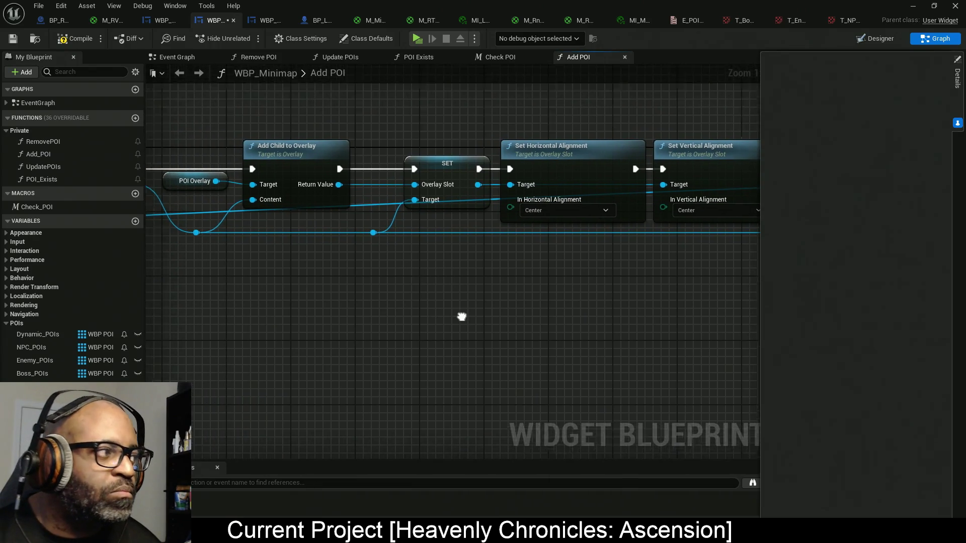
left_click_drag(460, 317, 484, 317)
left_click(483, 187)
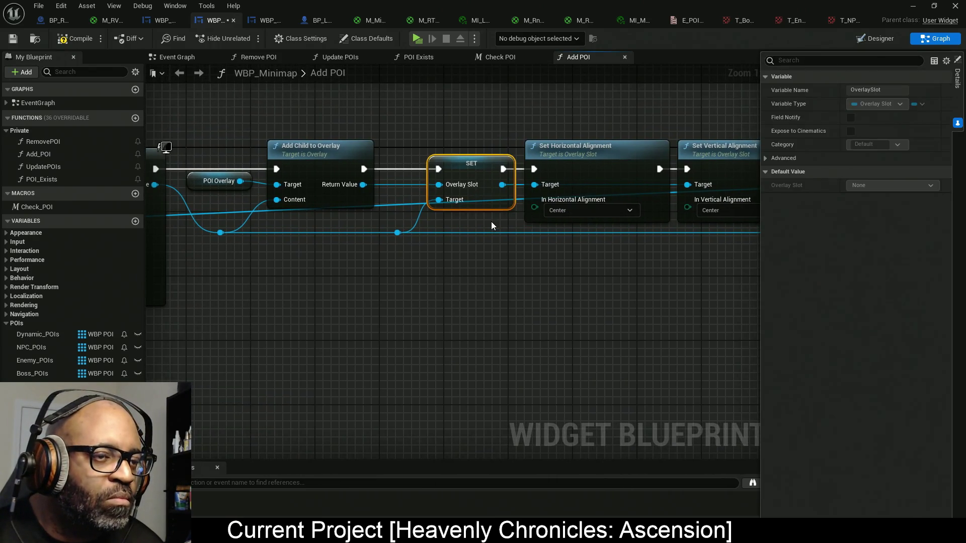
left_click_drag(425, 250, 373, 258)
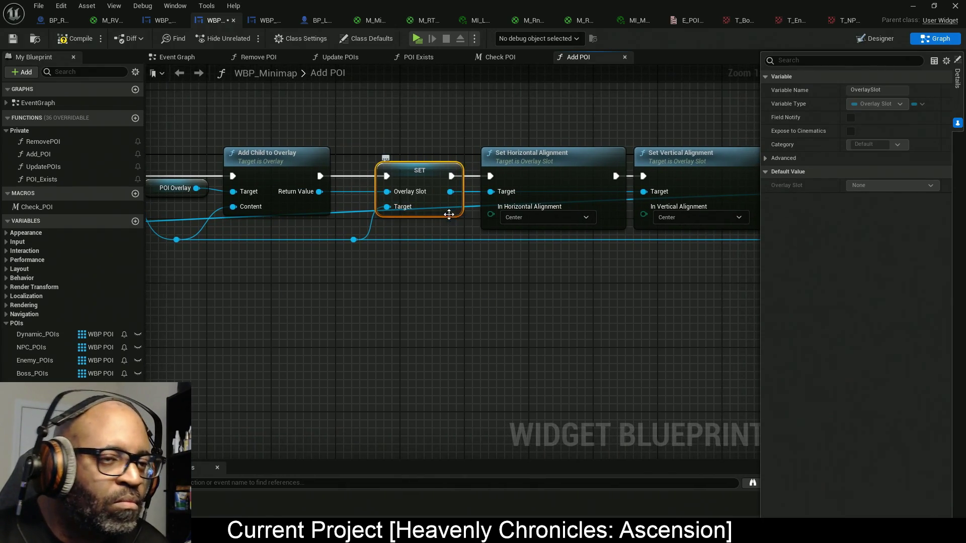
left_click_drag(492, 215, 405, 219)
scroll(405, 218, "down", 2)
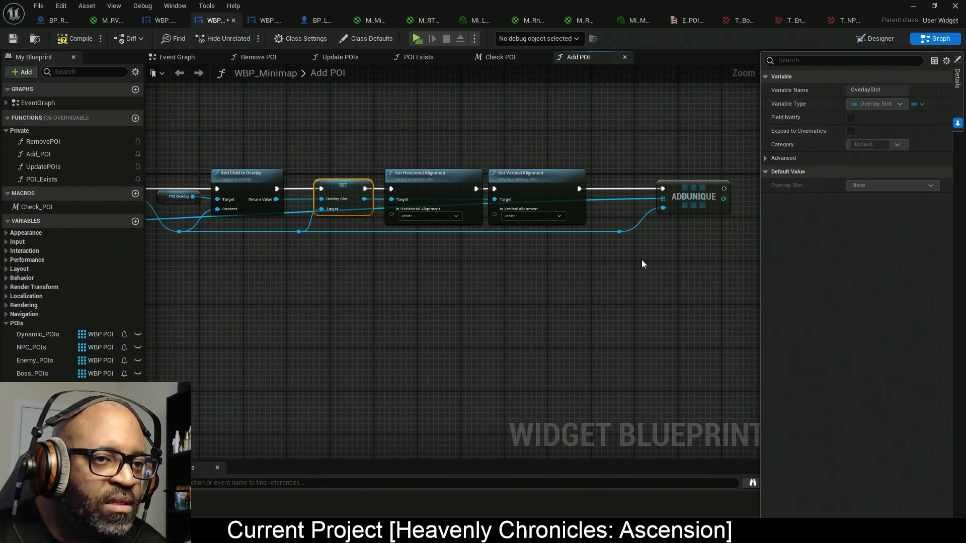
mouse_move(642, 259)
left_mouse_down()
mouse_move(239, 247)
mouse_move(147, 231)
mouse_move(224, 233)
left_mouse_up()
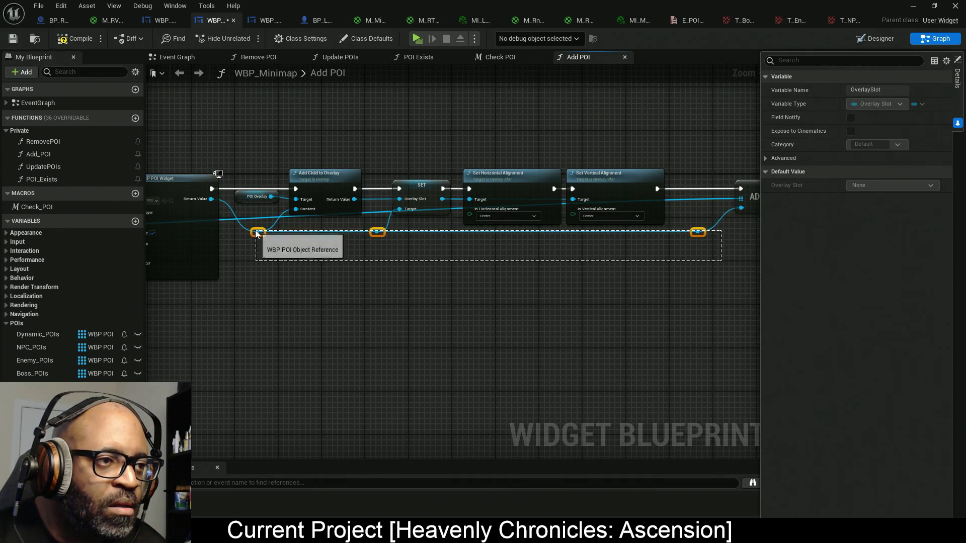
key("Down")
key("Down")
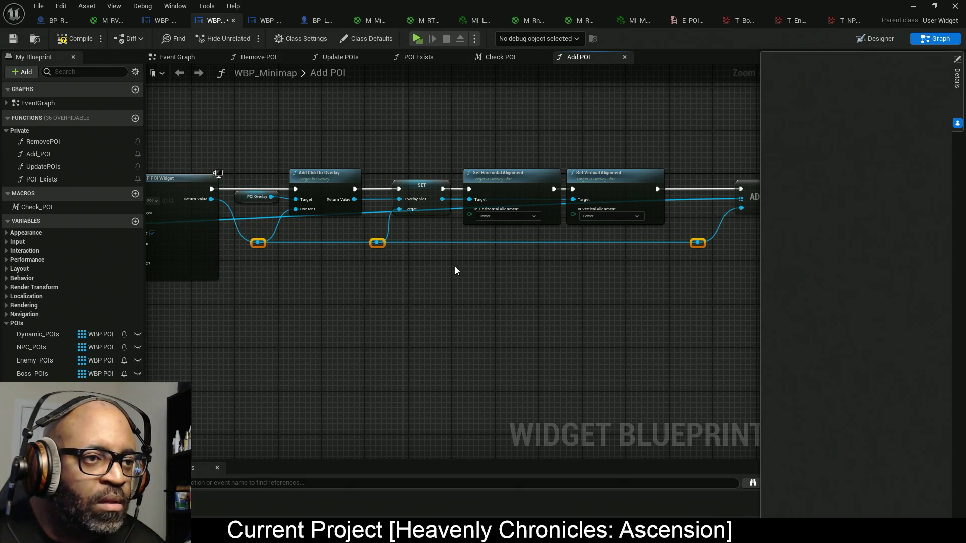
scroll(508, 269, "up", 2)
- Nudge the SET node into line with the alignment nodes and select the whole Add POI chain
left_click_drag(508, 270, 404, 269)
left_click(586, 156)
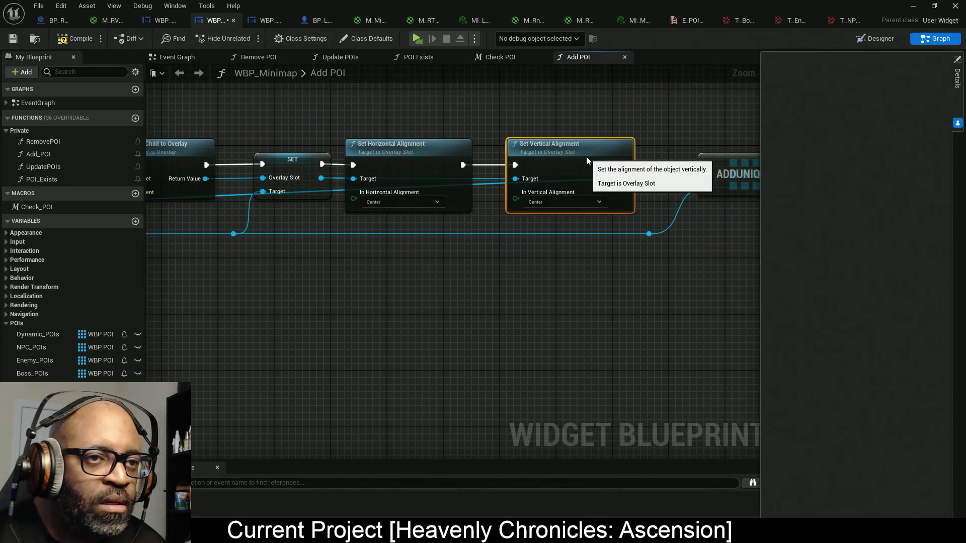
left_click_drag(300, 172, 286, 166)
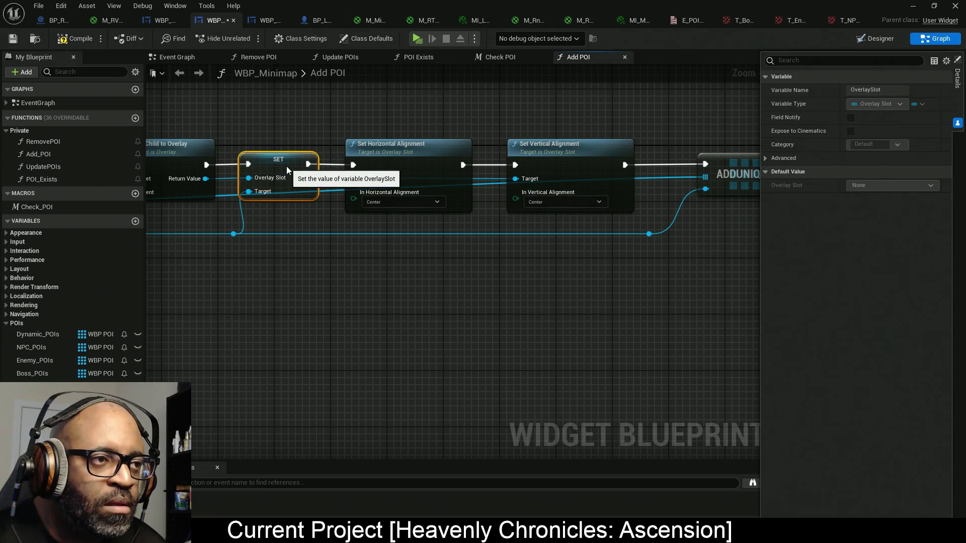
scroll(379, 174, "down", 2)
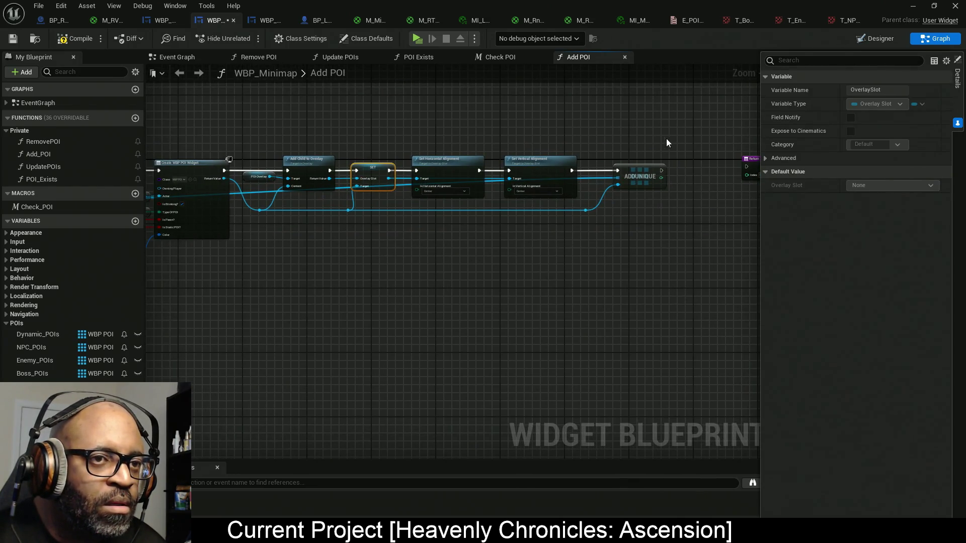
mouse_move(667, 143)
left_mouse_down()
mouse_move(351, 186)
mouse_move(208, 186)
left_mouse_up()
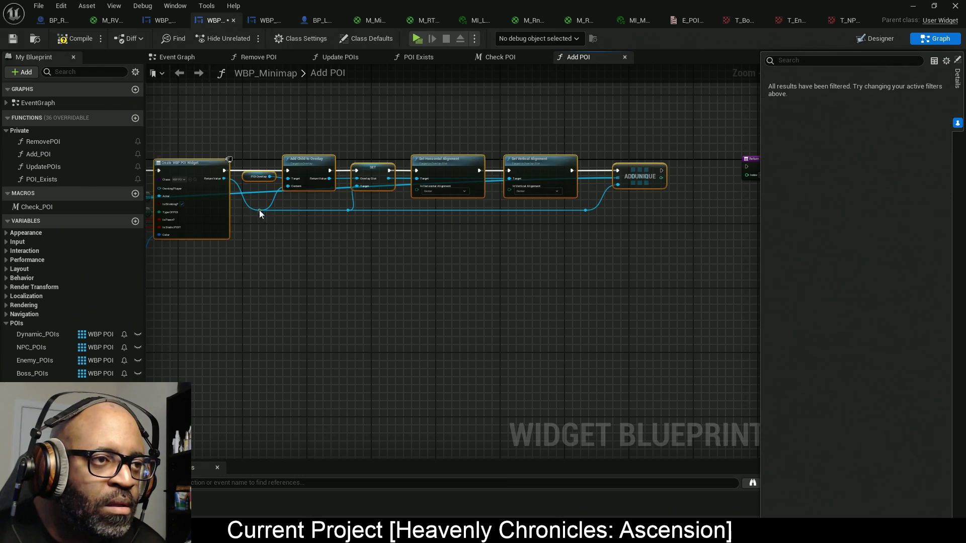
- Straighten the selected chain's connections and distribute the nodes horizontally
key("q")
scroll(405, 240, "up", 3)
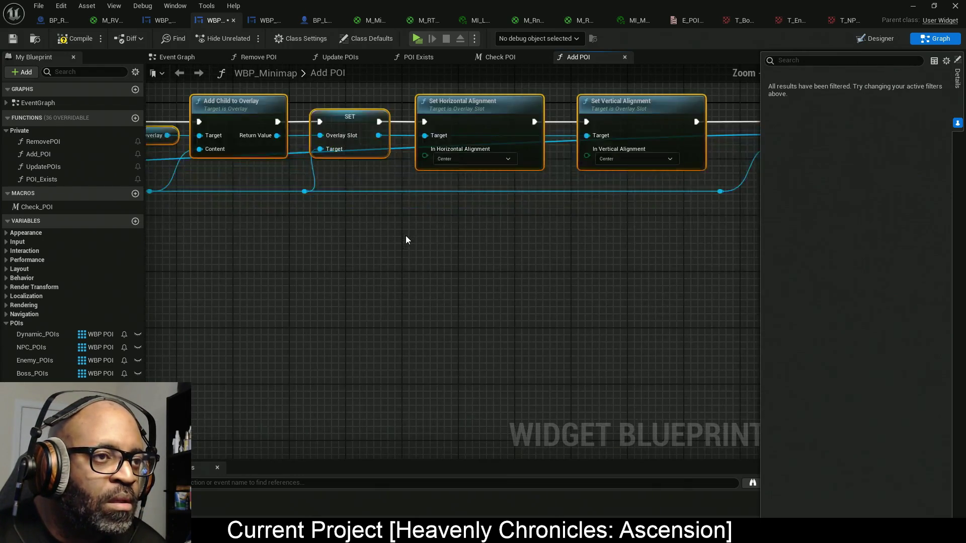
scroll(408, 272, "down", 3)
right_click(454, 221)
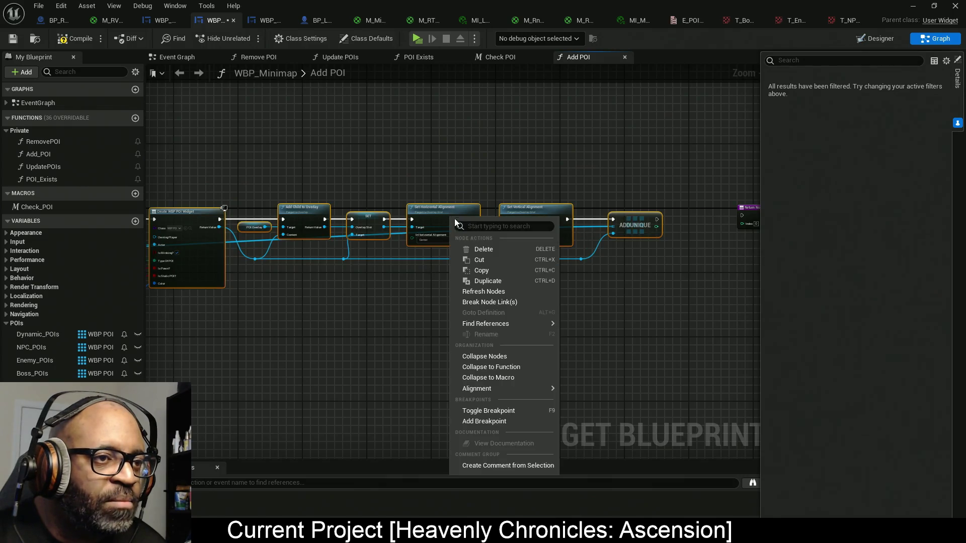
mouse_move(531, 389)
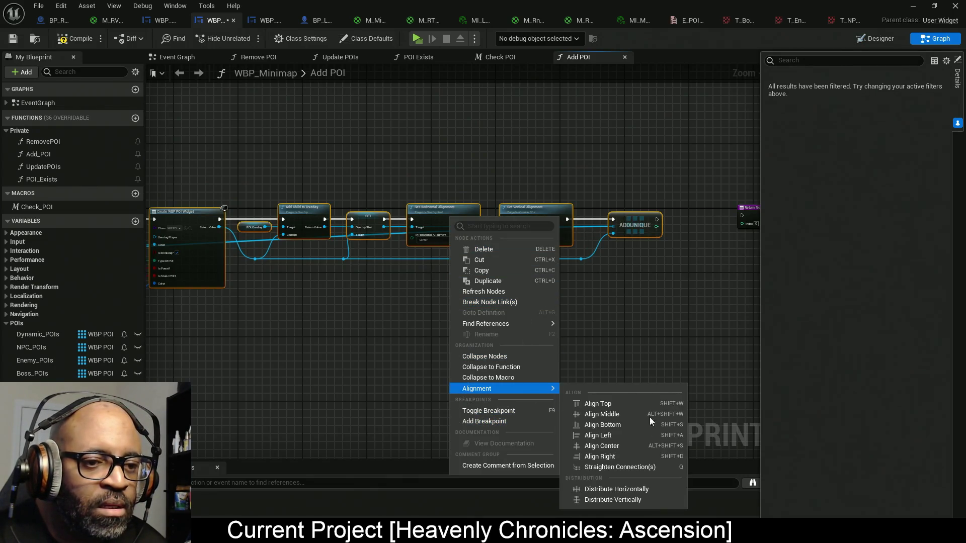
left_click(652, 488)
scroll(432, 294, "up", 4)
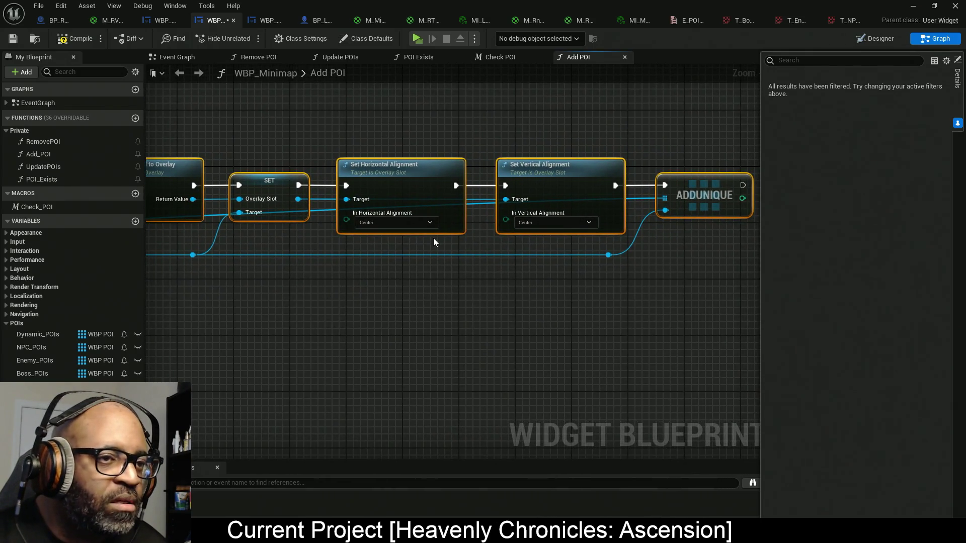
- Route the Target wire through a reroute point feeding the SET node's Overlay Slot
mouse_move(481, 199)
left_mouse_down()
mouse_move(444, 240)
mouse_move(313, 243)
mouse_move(270, 200)
left_mouse_up()
left_click(485, 283)
type("..")
left_click(357, 283)
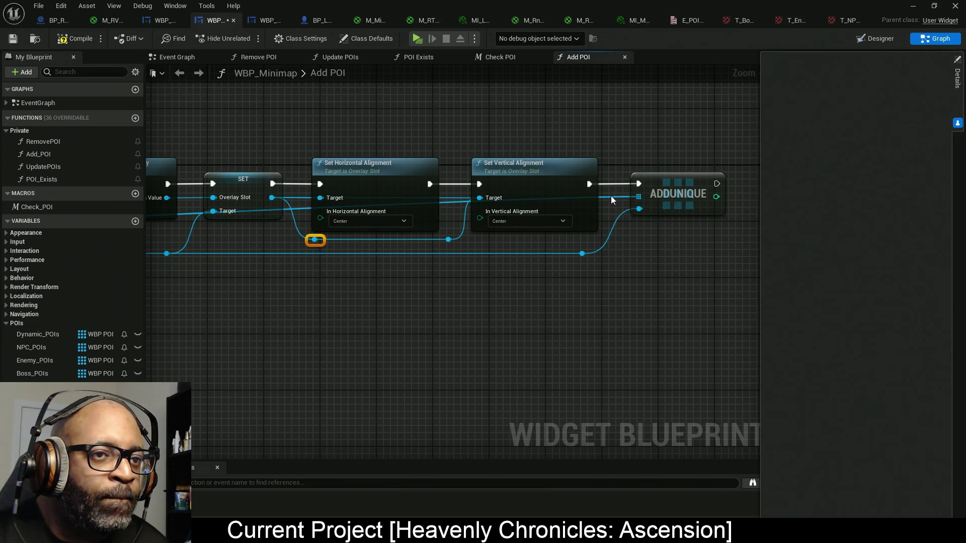
scroll(610, 198, "down", 1)
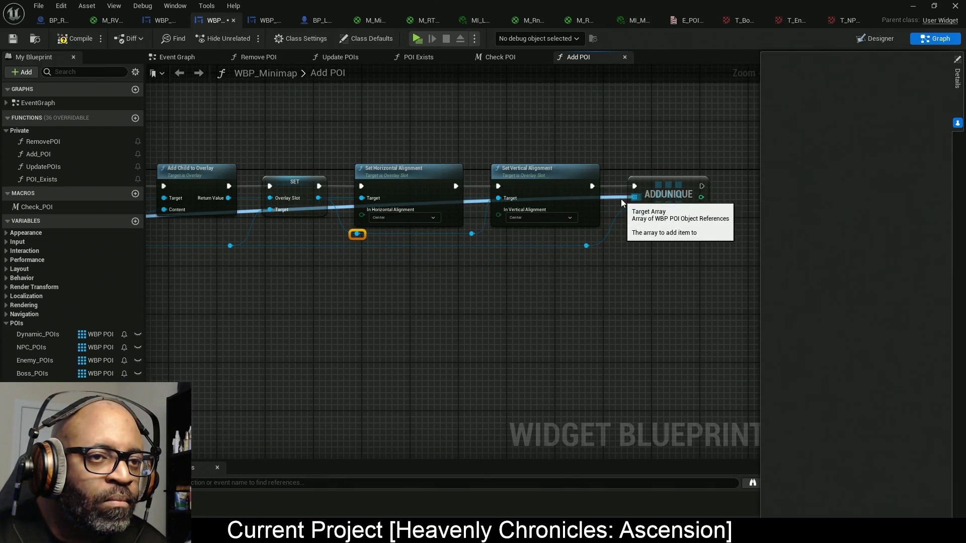
scroll(334, 292, "down", 5)
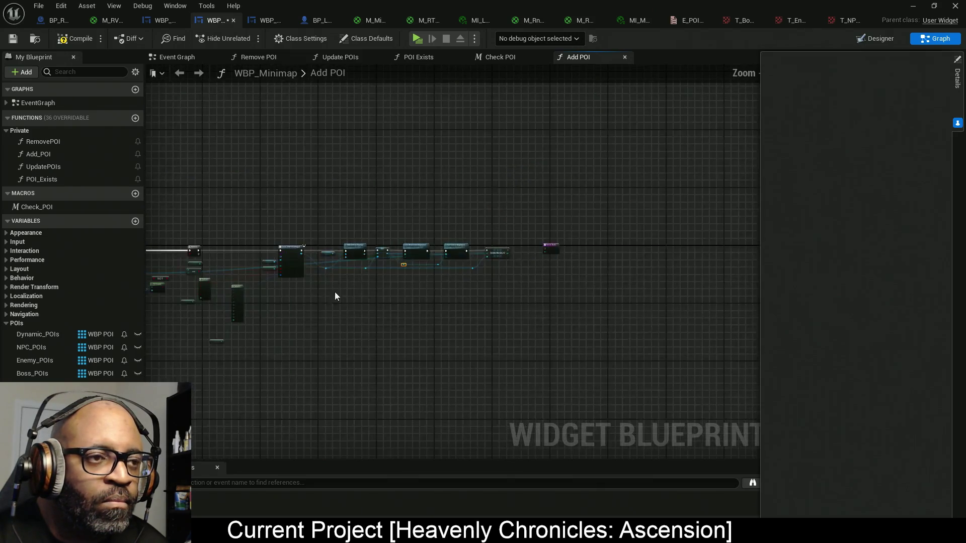
scroll(416, 273, "up", 5)
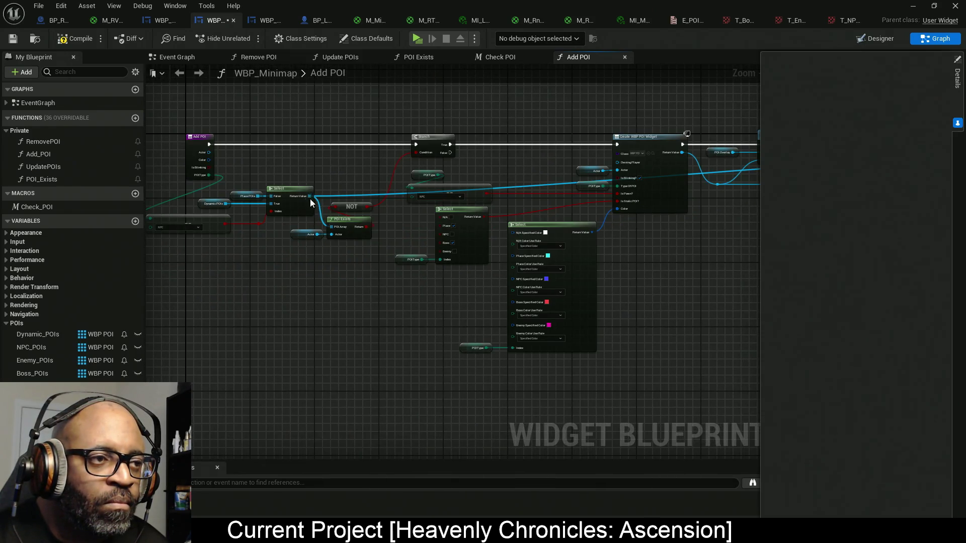
- Run the Select's POI array wire through two bottom reroute points into ADDUNIQUE's array pin
left_click_drag(309, 197, 382, 391)
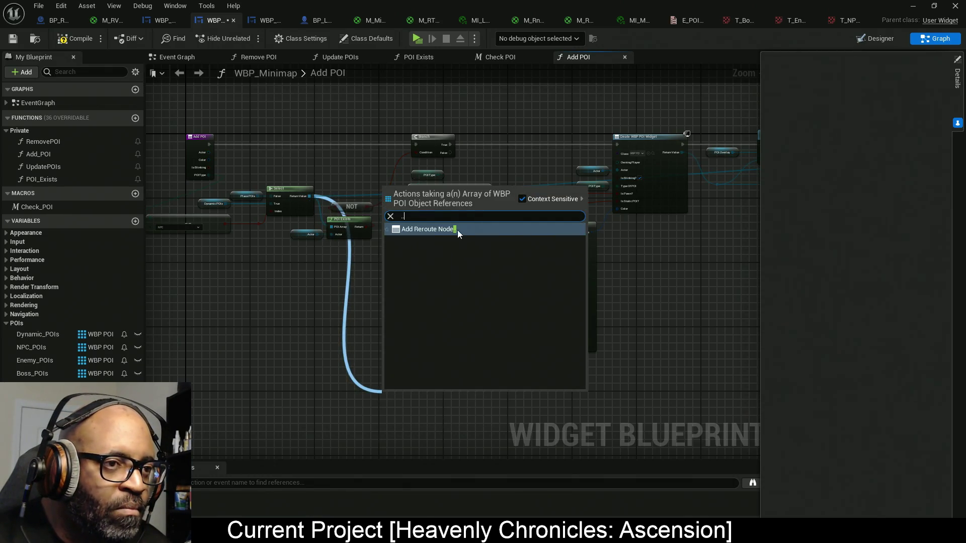
left_click(428, 230)
mouse_move(235, 360)
left_mouse_down()
mouse_move(693, 360)
mouse_move(669, 360)
left_mouse_up()
left_click(734, 197)
left_click_drag(703, 260, 556, 275)
mouse_move(525, 375)
left_mouse_down()
mouse_move(574, 209)
mouse_move(763, 235)
mouse_move(568, 201)
mouse_move(506, 135)
mouse_move(284, 307)
mouse_move(259, 370)
mouse_move(385, 285)
mouse_move(507, 134)
left_mouse_up()
left_click(252, 387)
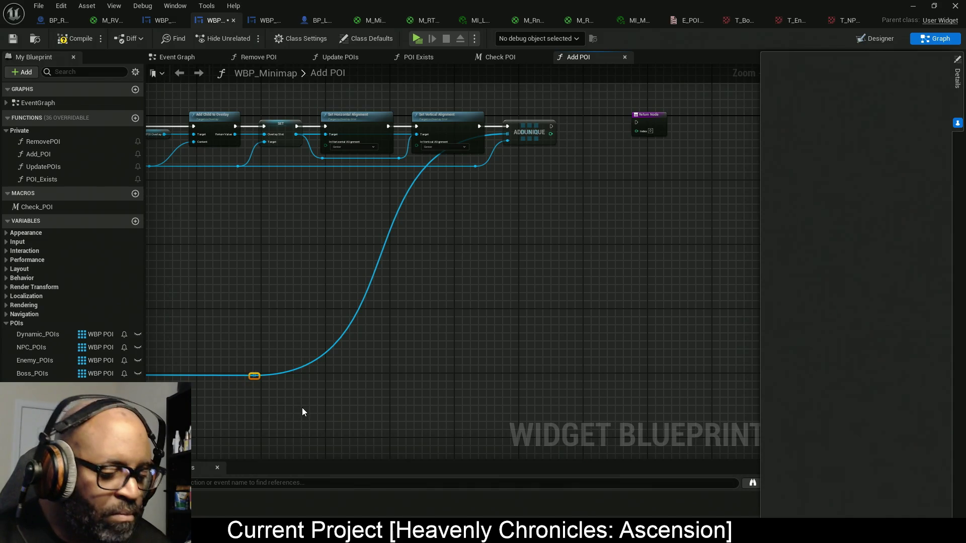
- Slide the reroute point right under ADDUNIQUE and select both bottom reroute points
key("q")
key("Right")
key("Right")
key("Right")
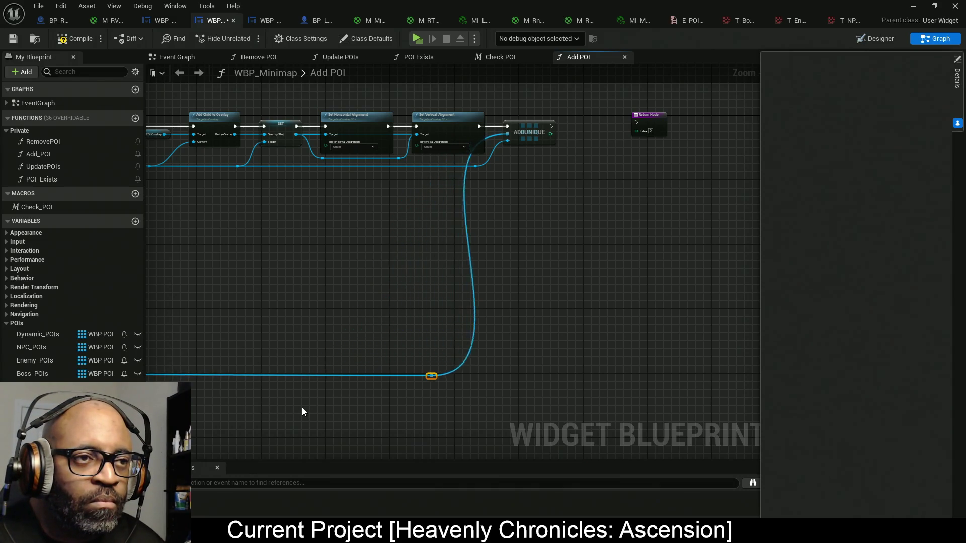
key("Right")
key("Right")
key("Right")
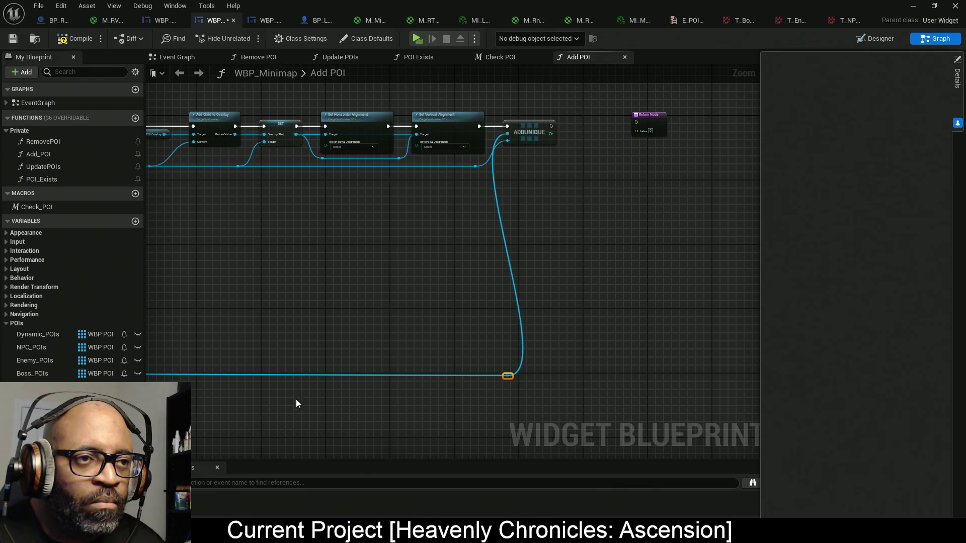
key("Home")
left_click_drag(594, 341, 225, 301)
- Nudge ADDUNIQUE into place and connect its index output to the Return Node's Index
scroll(475, 327, "up", 1)
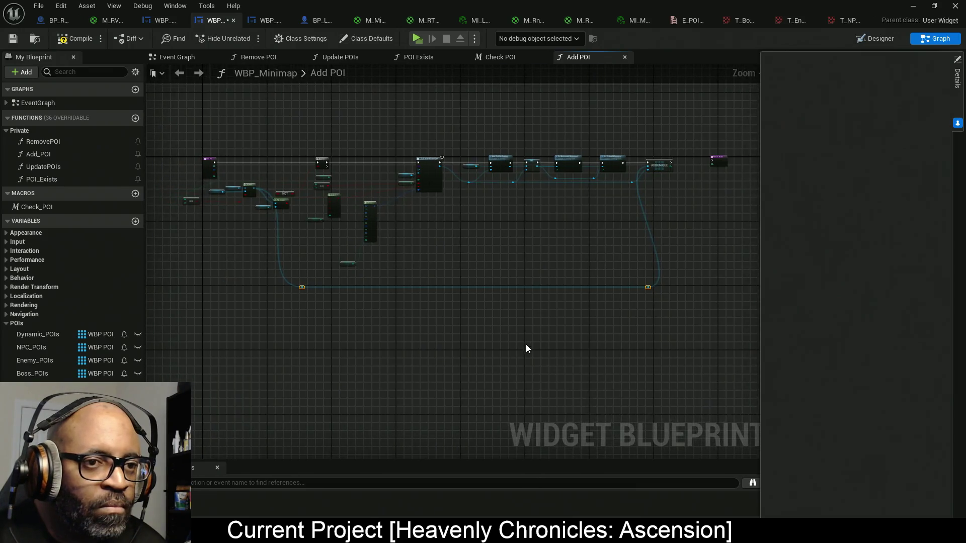
scroll(526, 347, "up", 3)
scroll(526, 347, "down", 3)
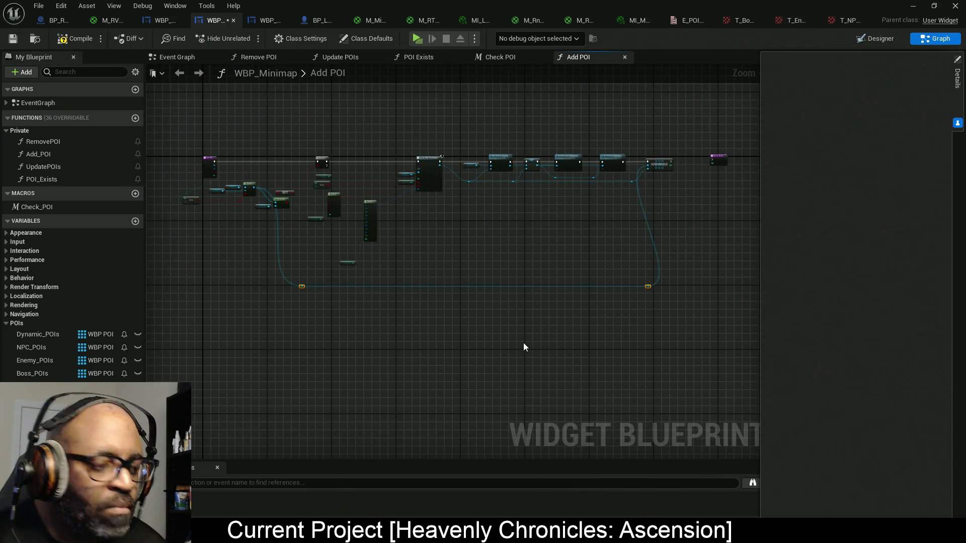
scroll(527, 346, "up", 2)
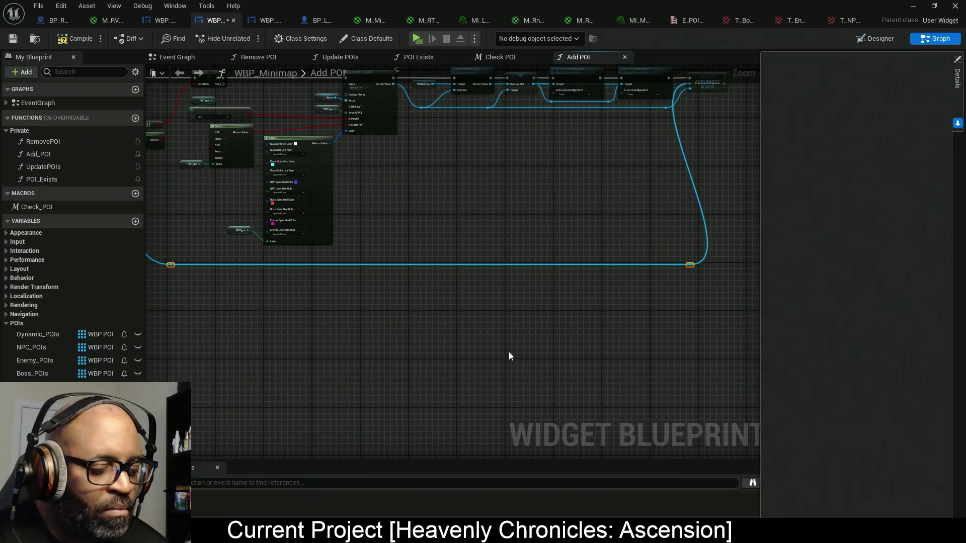
mouse_move(508, 360)
left_mouse_down()
mouse_move(511, 349)
mouse_move(450, 323)
mouse_move(502, 317)
mouse_move(457, 321)
mouse_move(459, 289)
mouse_move(500, 217)
left_mouse_up()
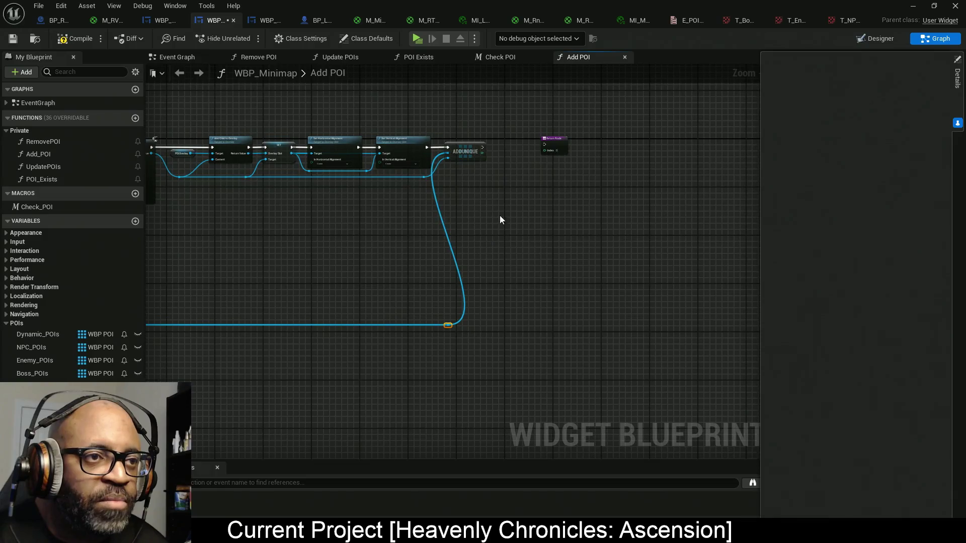
key("f")
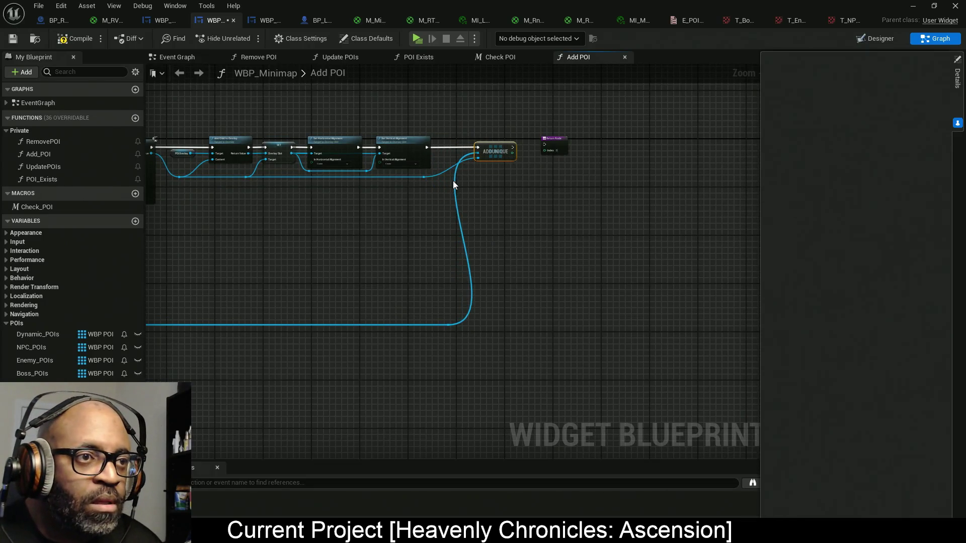
key("Left")
key("Left")
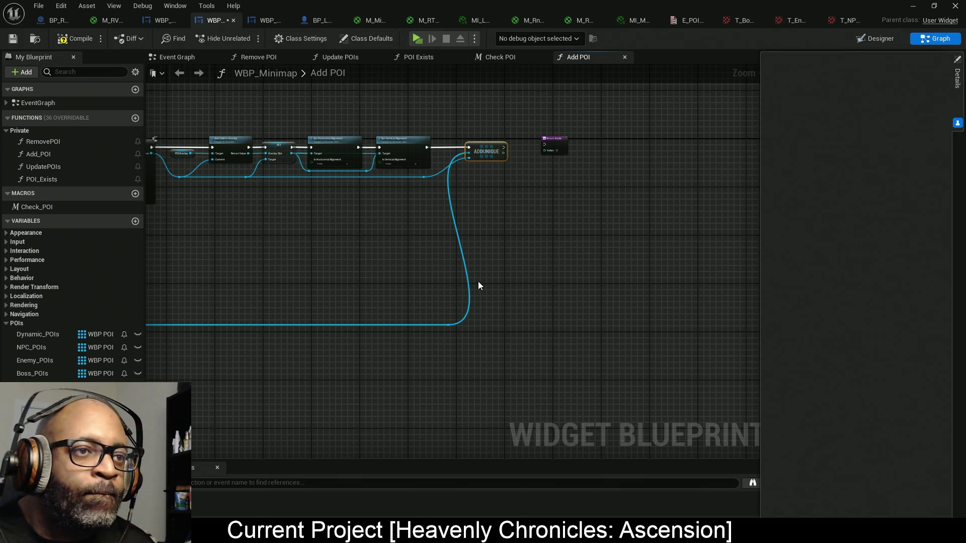
scroll(461, 205, "up", 4)
mouse_move(420, 202)
left_mouse_down()
mouse_move(532, 196)
mouse_move(432, 190)
mouse_move(531, 179)
mouse_move(497, 184)
left_mouse_up()
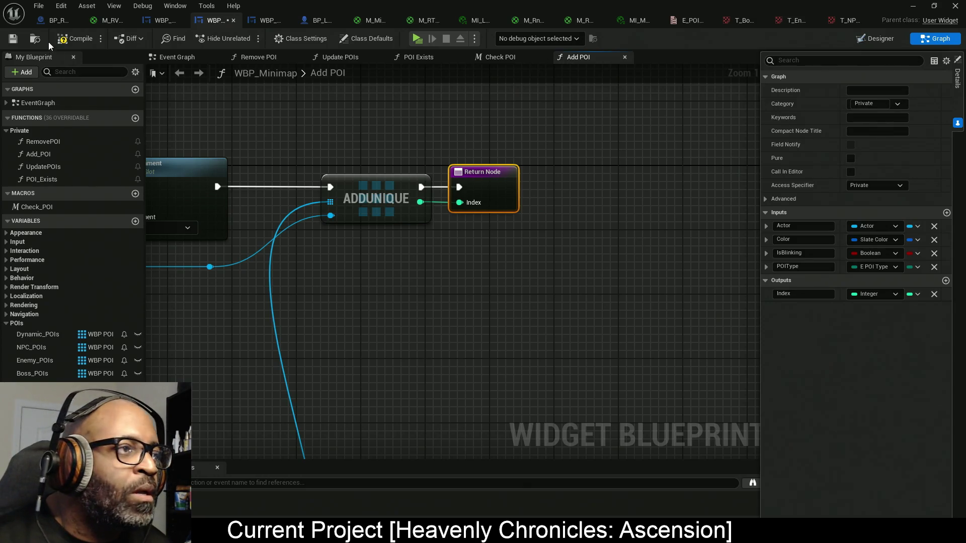
- Compile the blueprint and reorder graphs so Add POI follows Event Graph and Update POIs follows Add POI
left_click(75, 39)
left_click_drag(519, 227, 618, 242)
left_click_drag(580, 59, 258, 60)
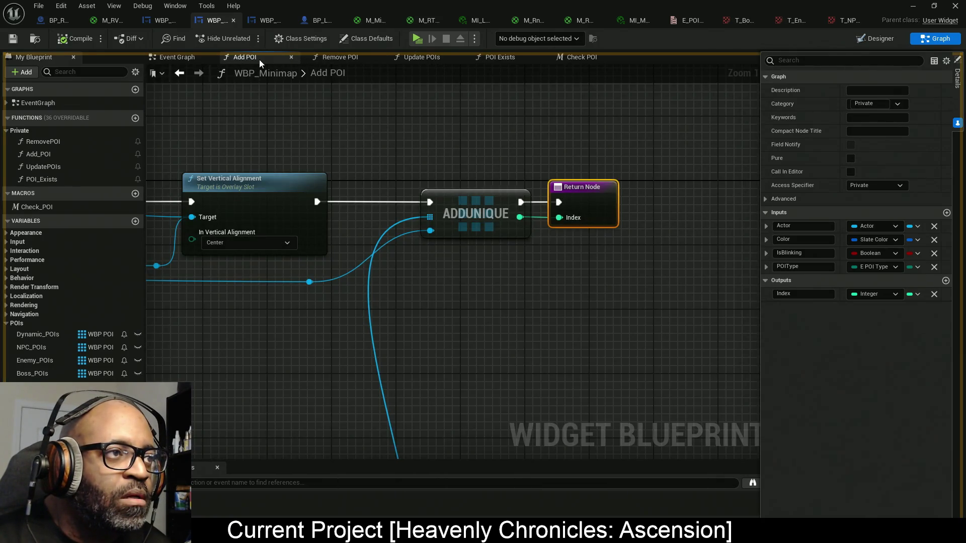
left_click_drag(400, 63, 331, 63)
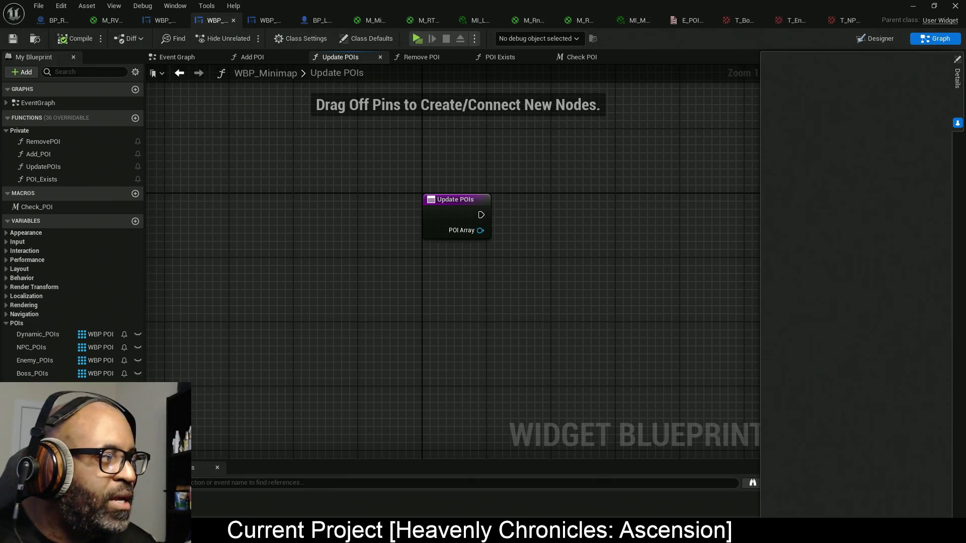
- Check the Update POIs entry node's POI_Array container type, leaving it unchanged
mouse_move(388, 155)
left_mouse_down()
mouse_move(514, 267)
mouse_move(529, 309)
left_mouse_up()
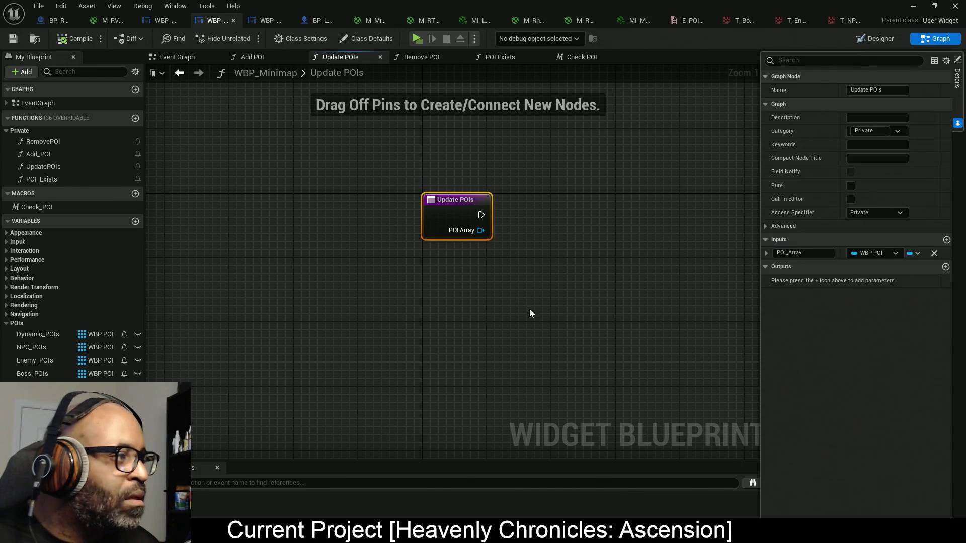
left_click(913, 253)
key("Escape")
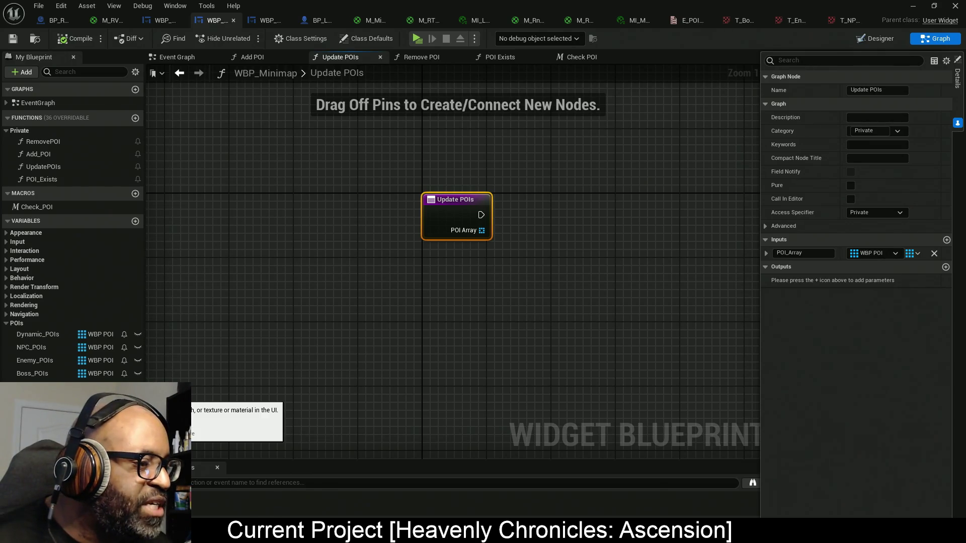
- Inspect the MiniMap and M_MinimapUI variables, then switch to the Designer view
left_click(45, 387)
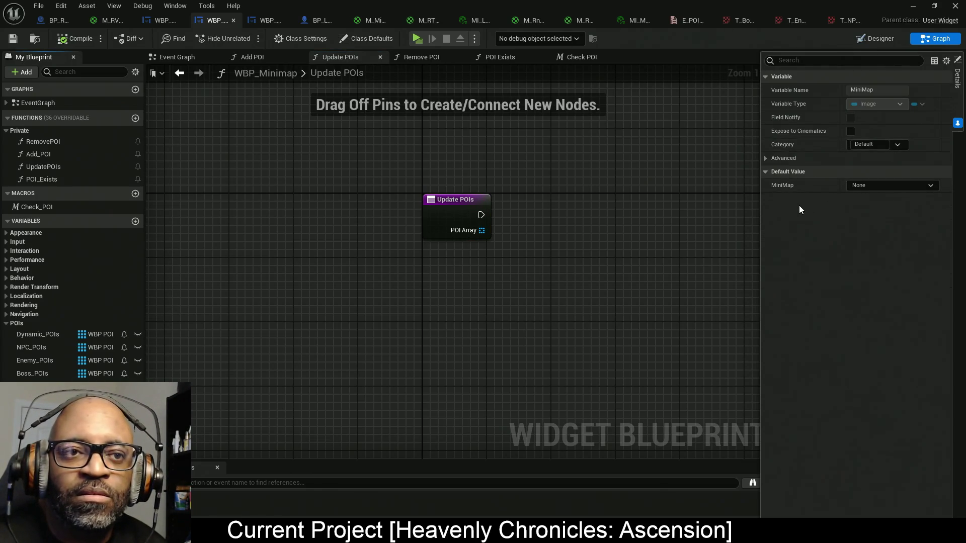
left_click(40, 400)
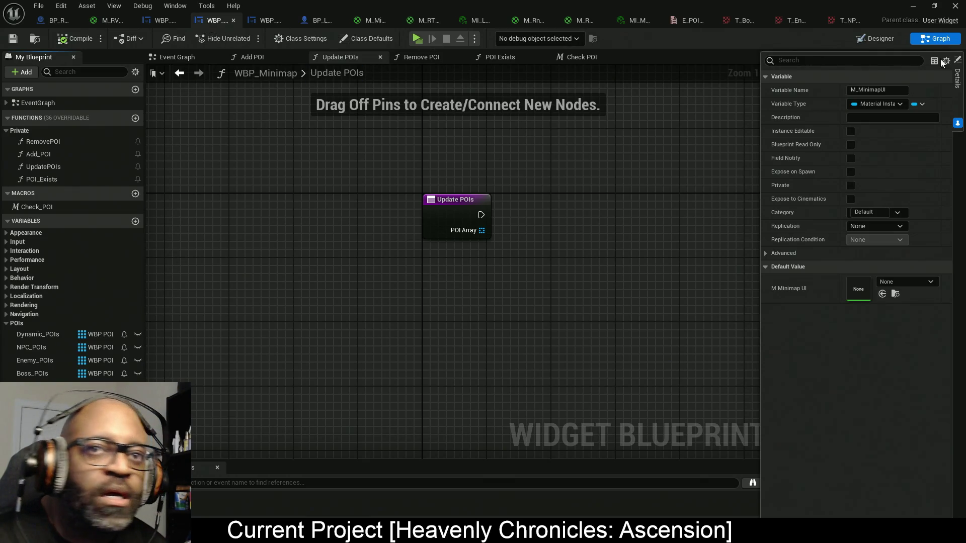
left_click(874, 38)
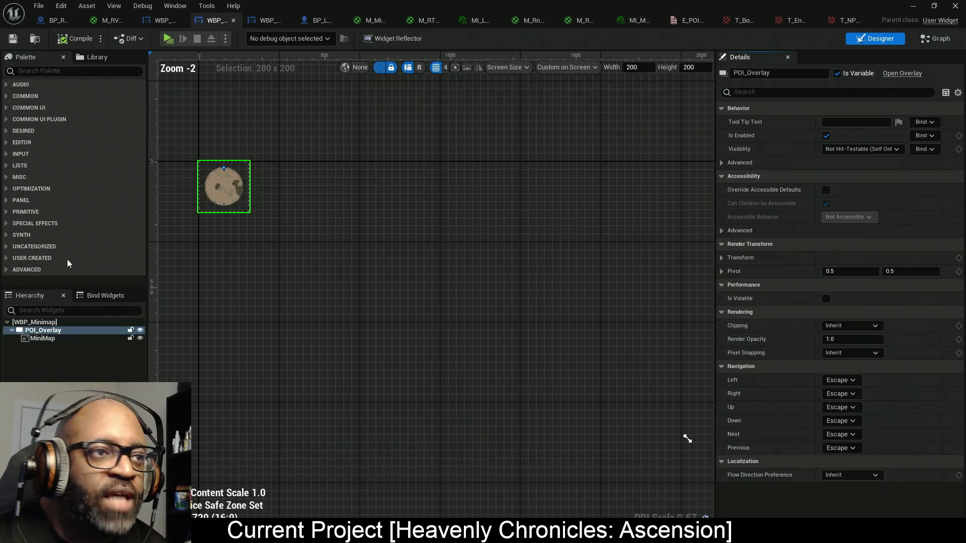
- Review the MiniMap image's properties, then return to Update POIs and drop a MiniMap getter there
left_click(35, 340)
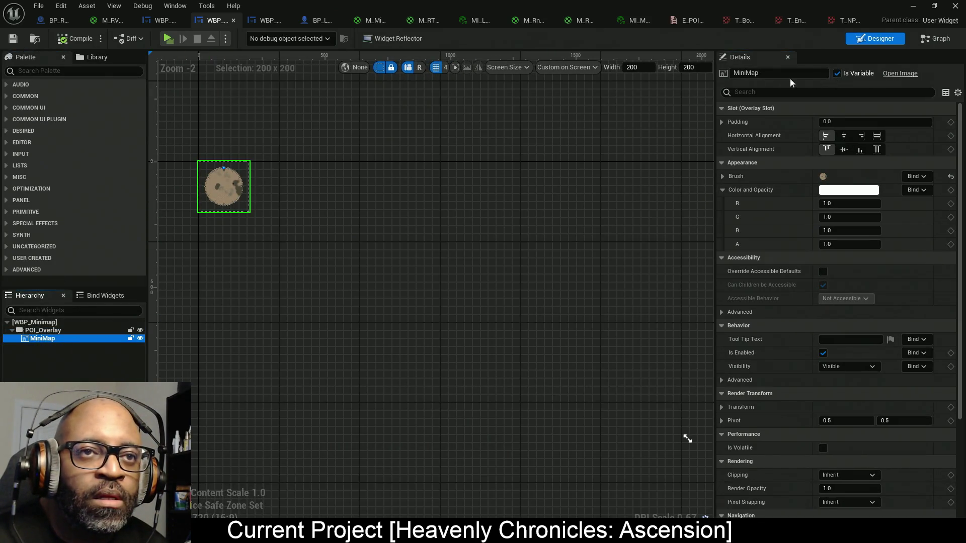
left_click(935, 40)
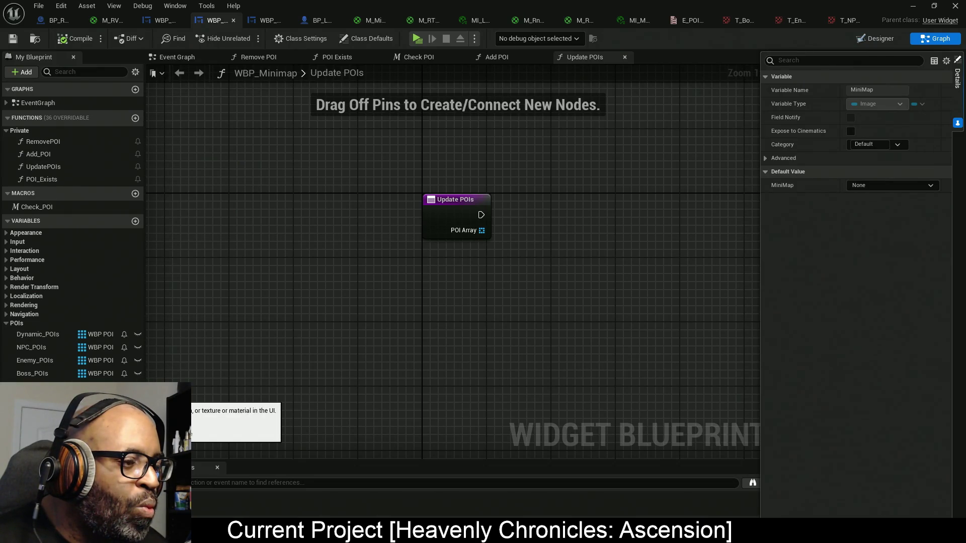
mouse_move(50, 398)
left_mouse_down()
mouse_move(642, 280)
mouse_move(445, 251)
mouse_move(450, 258)
left_mouse_up()
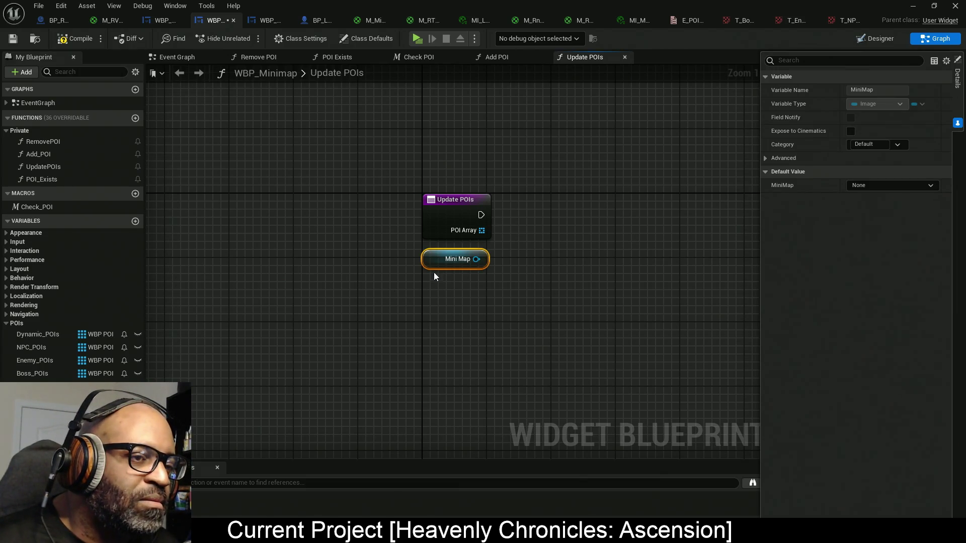
- Move the Mini Map getter left of the entry node, then back beside Update POIs
mouse_move(435, 275)
left_mouse_down()
mouse_move(271, 297)
mouse_move(237, 282)
mouse_move(231, 246)
left_mouse_up()
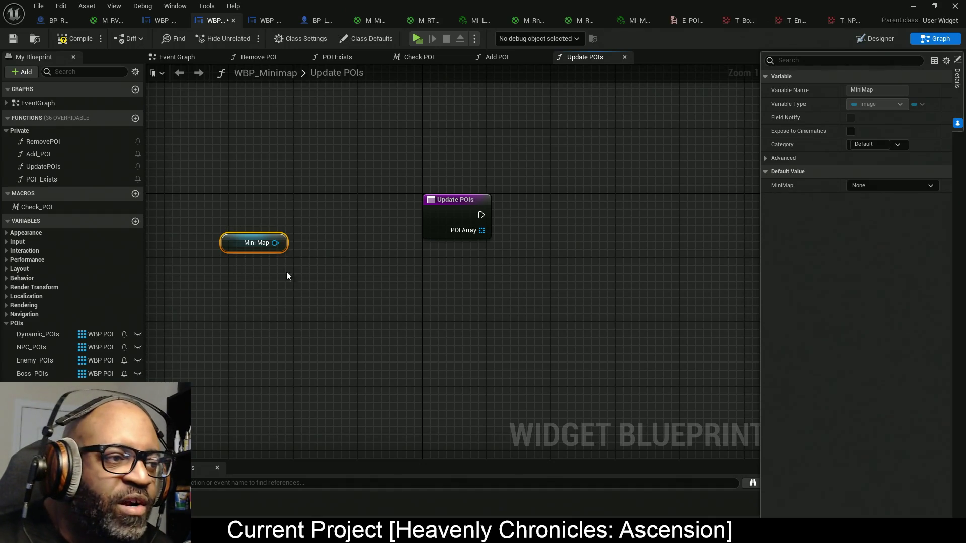
left_click_drag(242, 251, 367, 251)
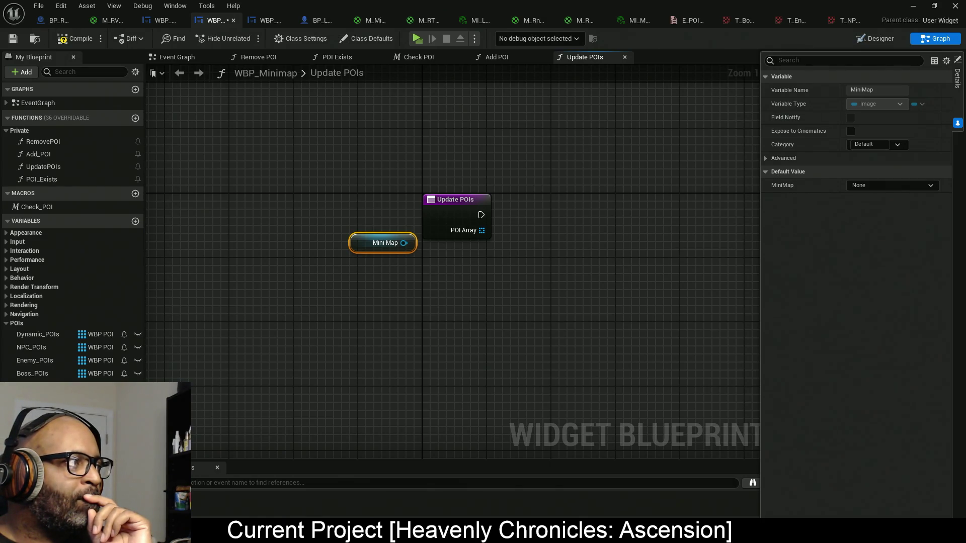
- Switch to another open window with Alt+Tab
key("alt+Tab")
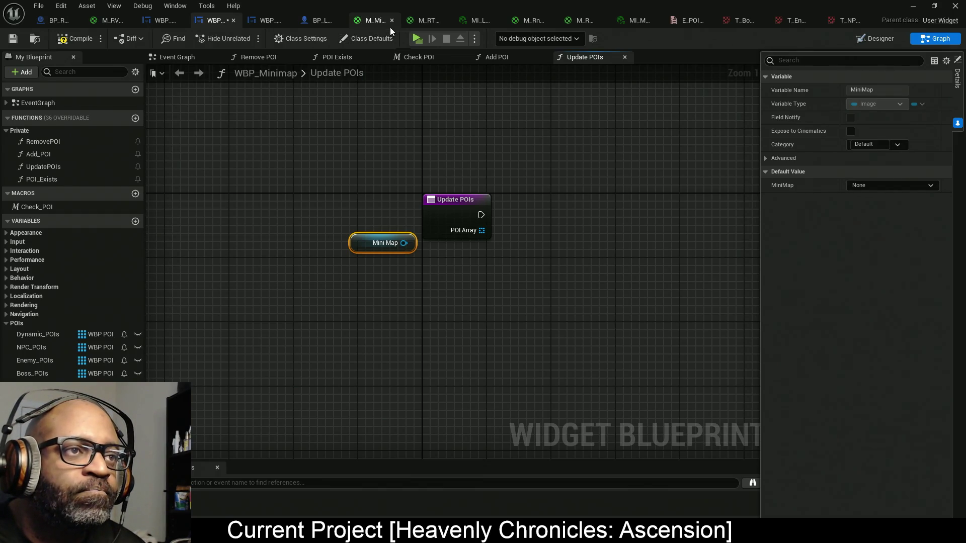
- In the M_RT_Minimap_UI material, select the whole node network and shift it left
left_click(431, 25)
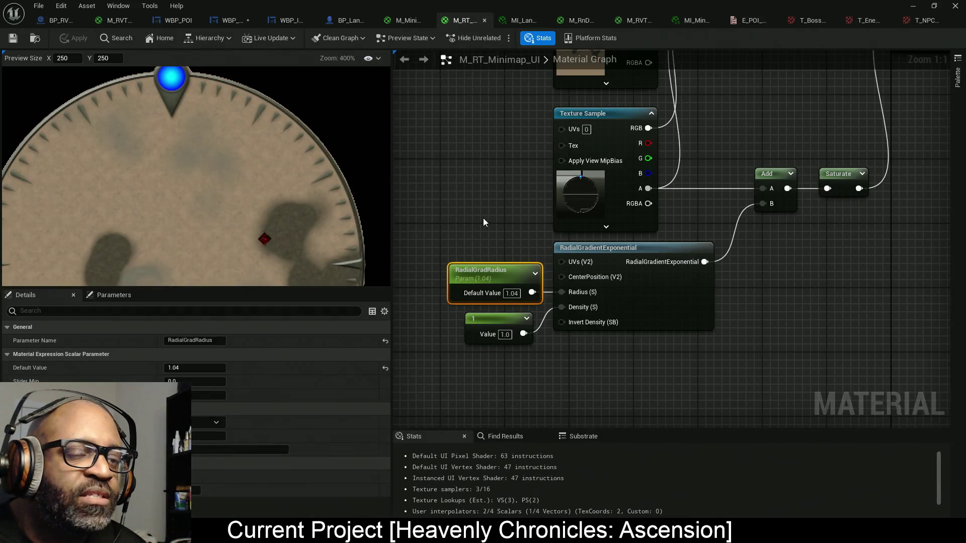
scroll(483, 221, "down", 6)
left_click_drag(546, 119, 737, 360)
mouse_move(678, 291)
left_mouse_down()
mouse_move(529, 289)
mouse_move(651, 303)
left_mouse_up()
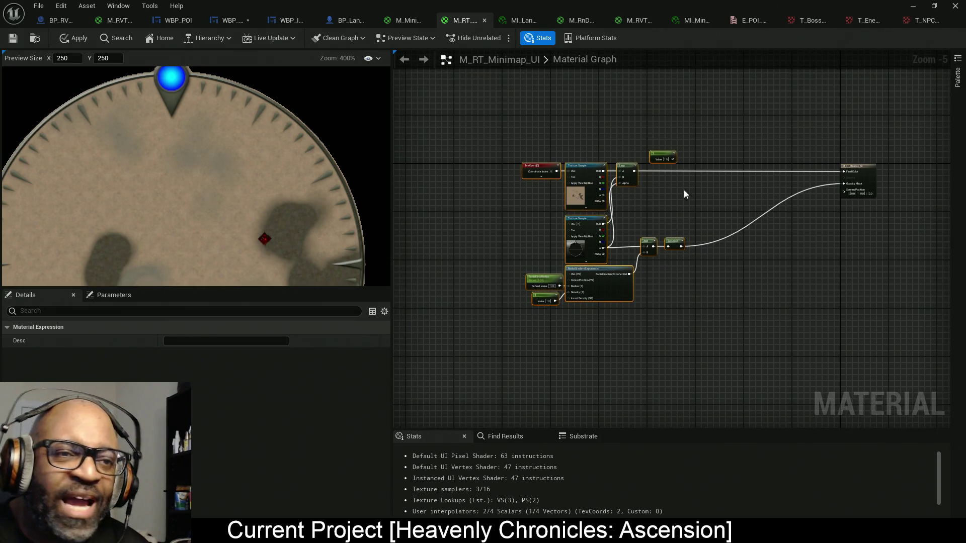
- Move the Constant 1 node up beside the TexCoord node
scroll(677, 180, "up", 2)
left_click_drag(685, 134, 580, 200)
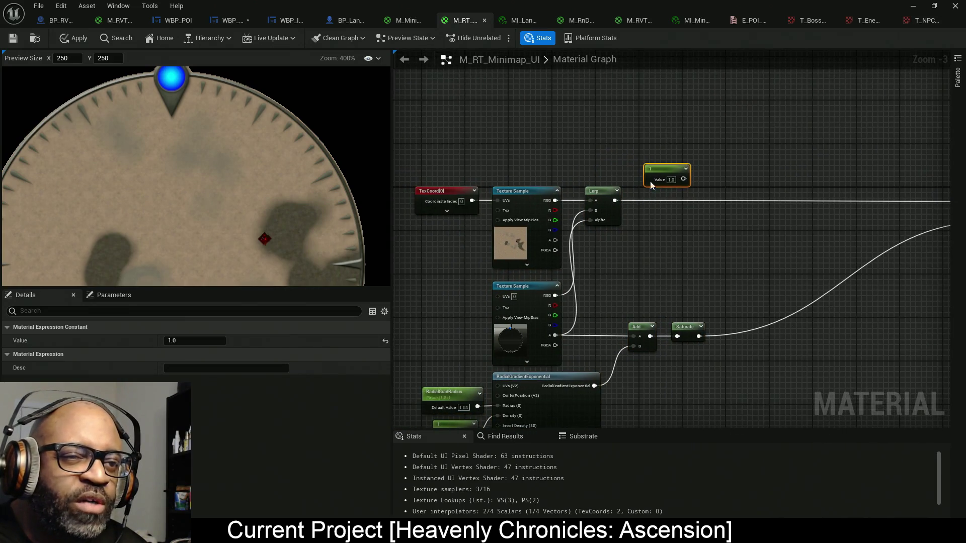
mouse_move(650, 182)
left_mouse_down()
mouse_move(606, 161)
mouse_move(520, 172)
left_mouse_up()
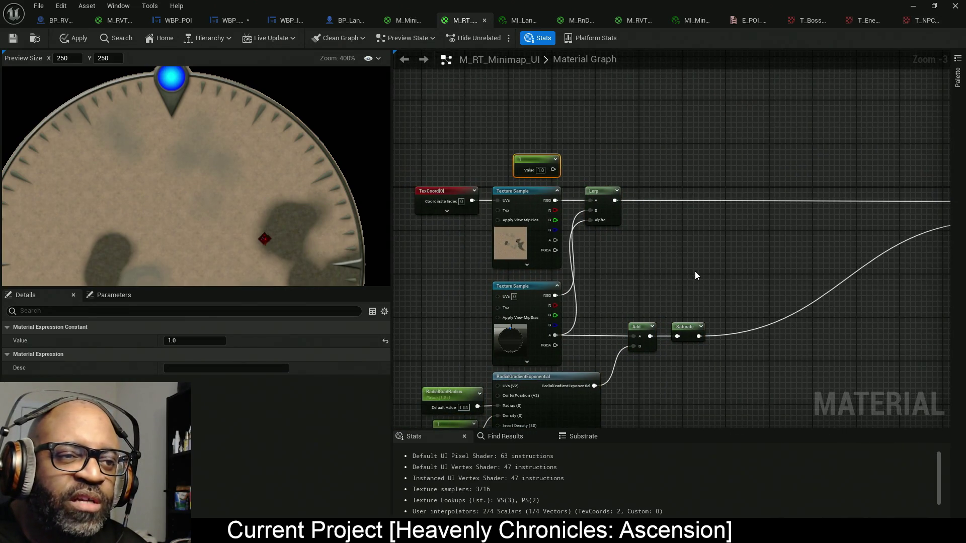
left_click_drag(695, 276, 684, 218)
scroll(241, 234, "down", 1)
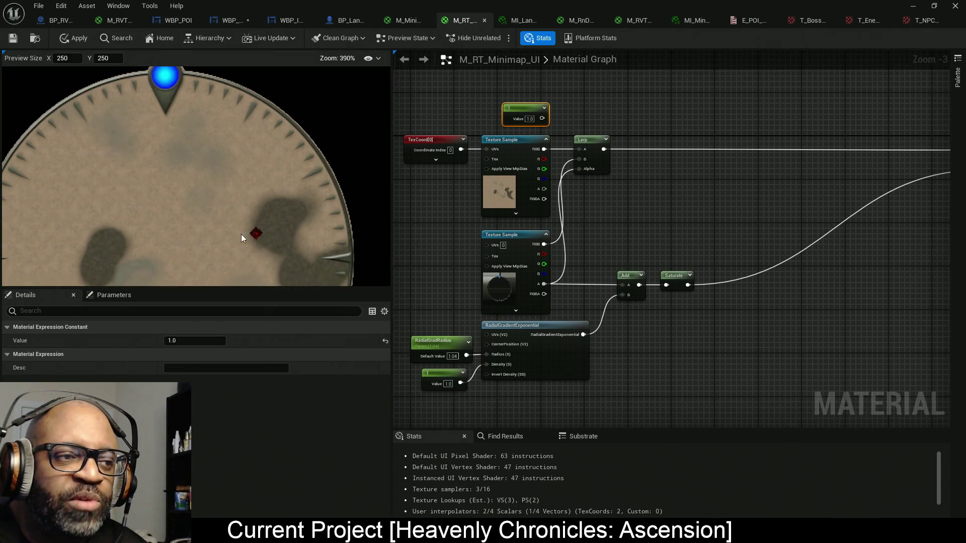
scroll(244, 226, "down", 6)
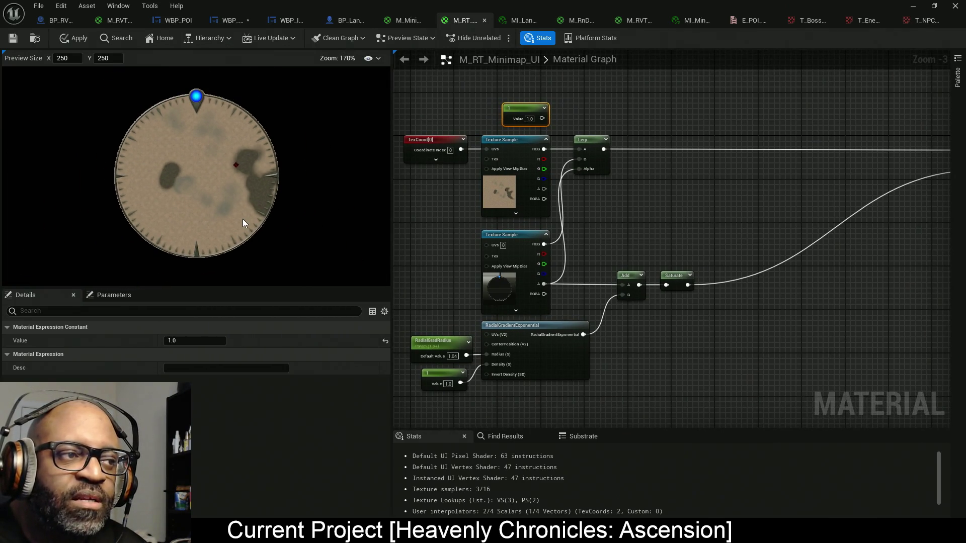
right_click(241, 218)
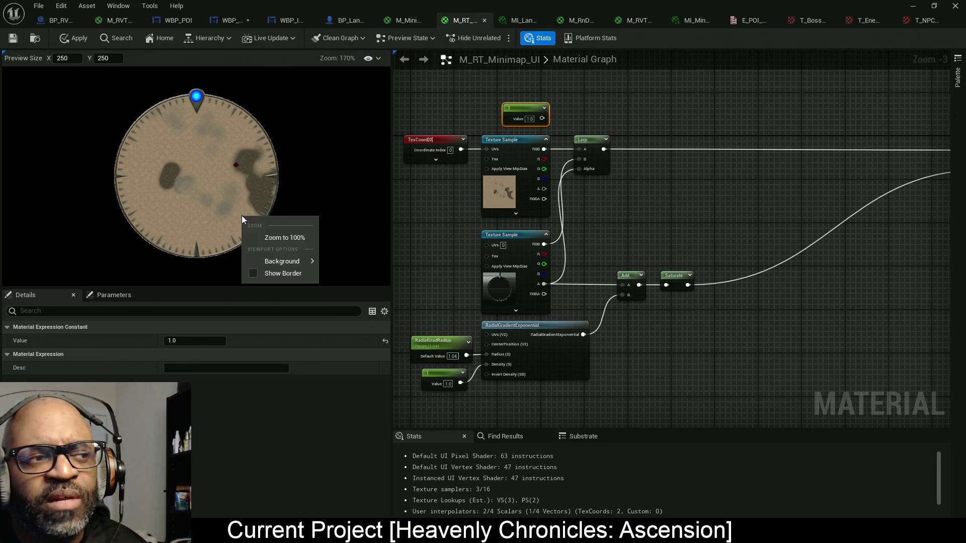
scroll(240, 215, "up", 1)
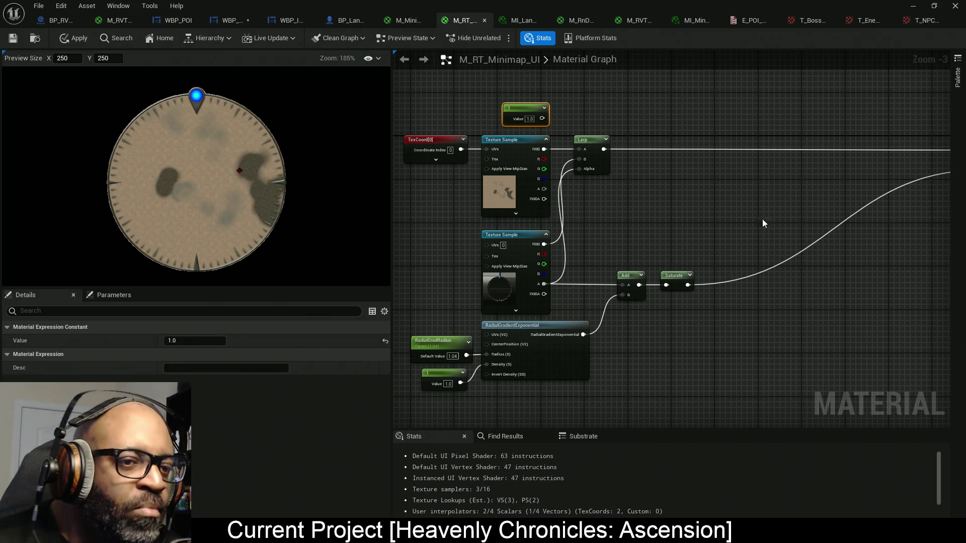
- Add a scalar parameter named Zoom with a default value of 0.5
mouse_move(501, 422)
left_mouse_down()
mouse_move(510, 323)
mouse_move(583, 316)
mouse_move(569, 307)
left_mouse_up()
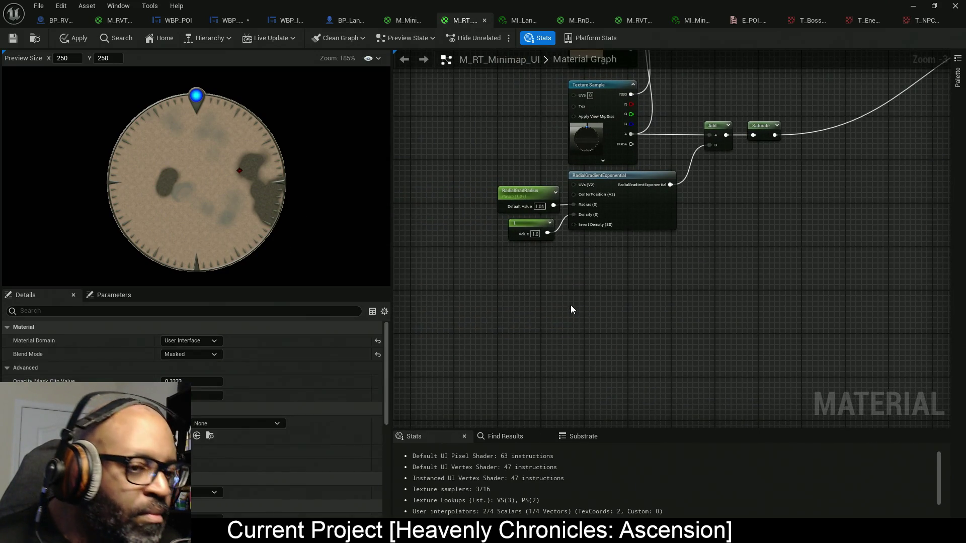
left_click(571, 305)
type("Z")
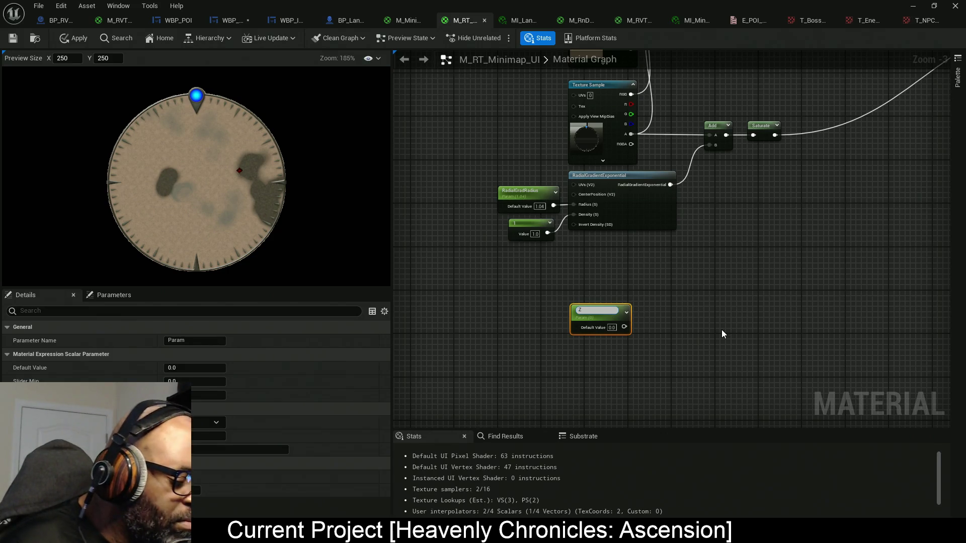
type("oom")
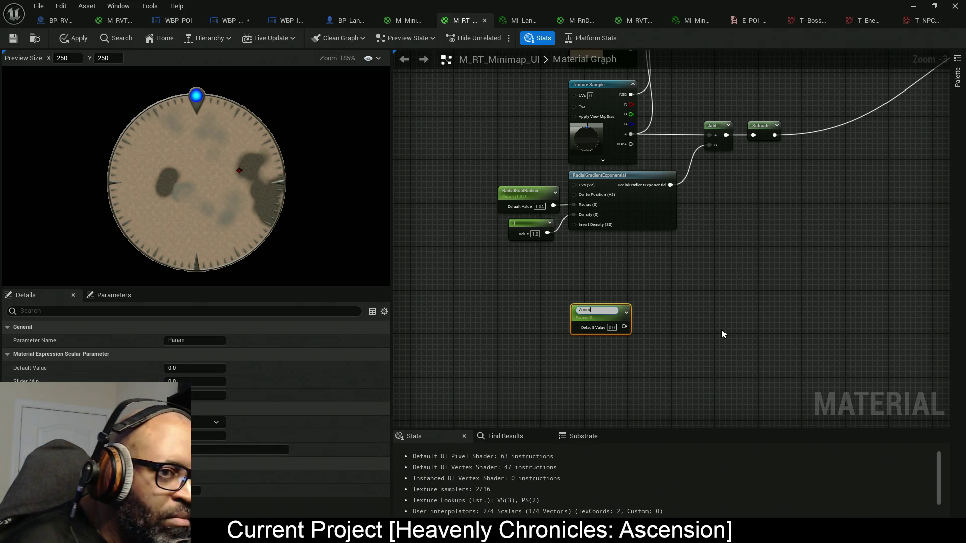
key("Return")
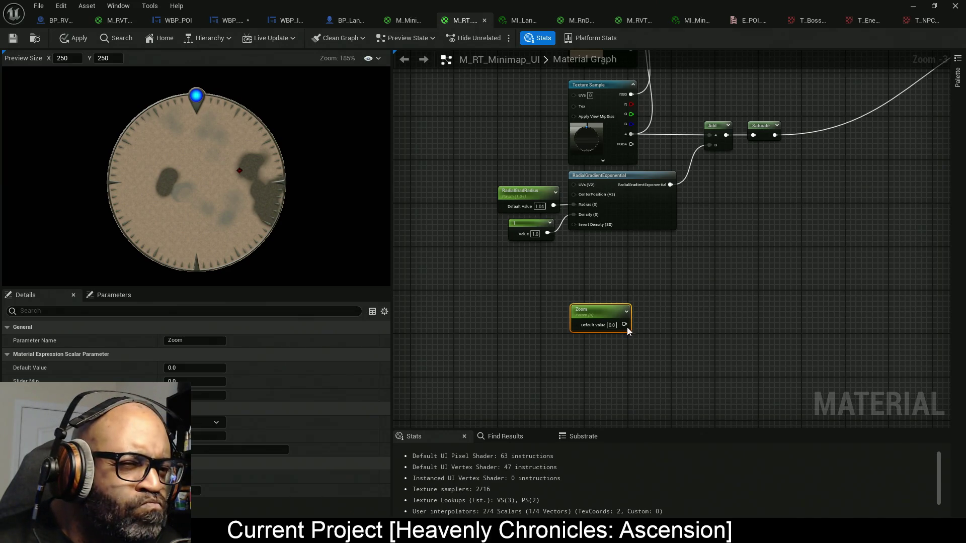
left_click(611, 325)
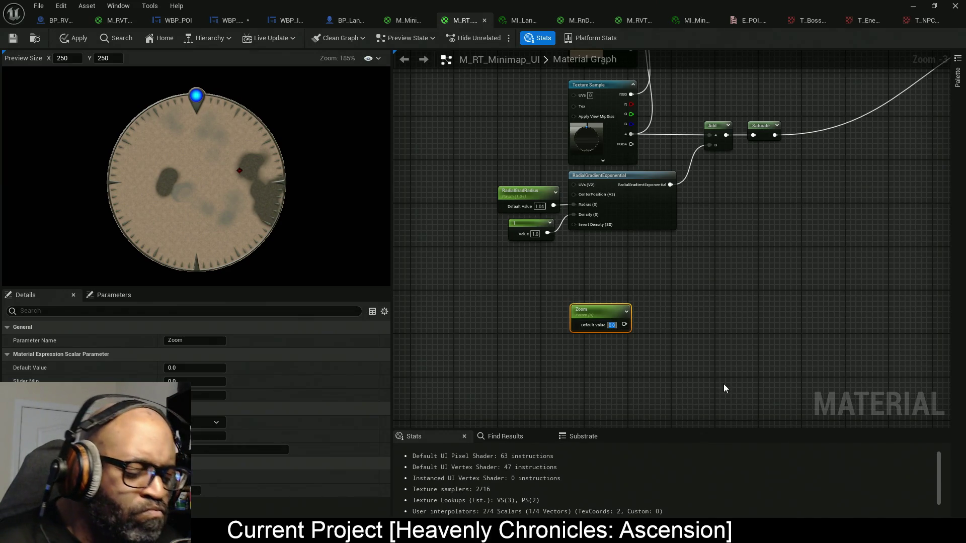
type("0.5")
key("Return")
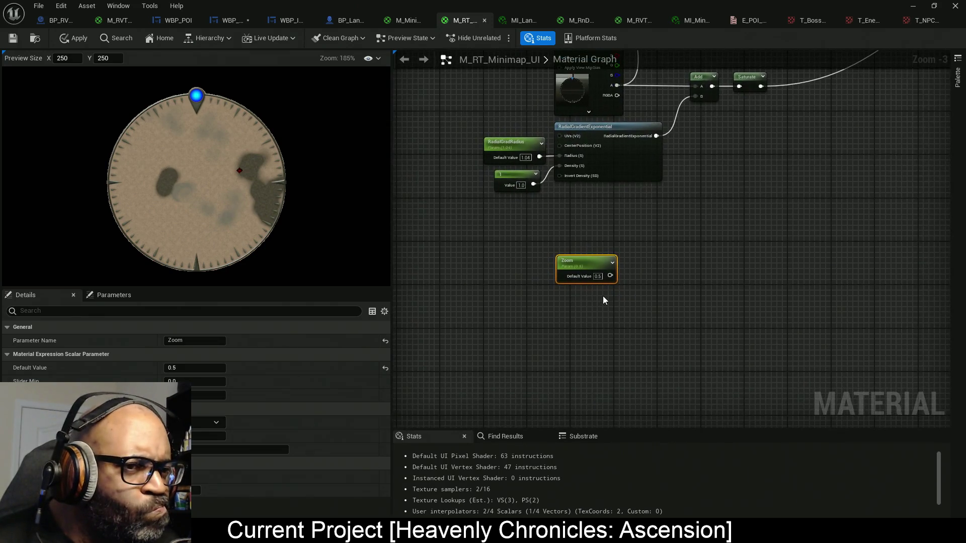
- Add a MaxZoom scalar parameter defaulting to 1.0 below Zoom, then move both further left
scroll(599, 291, "up", 3)
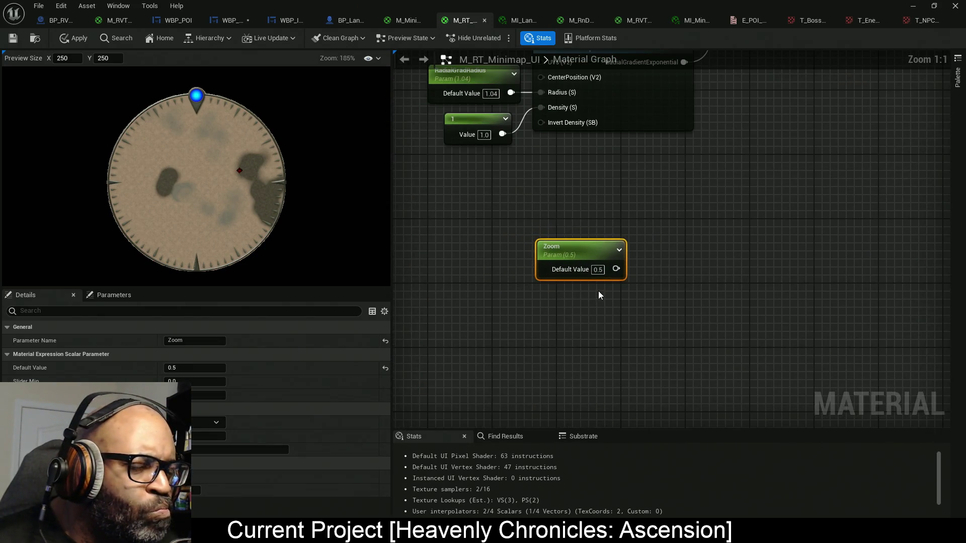
left_click(558, 311)
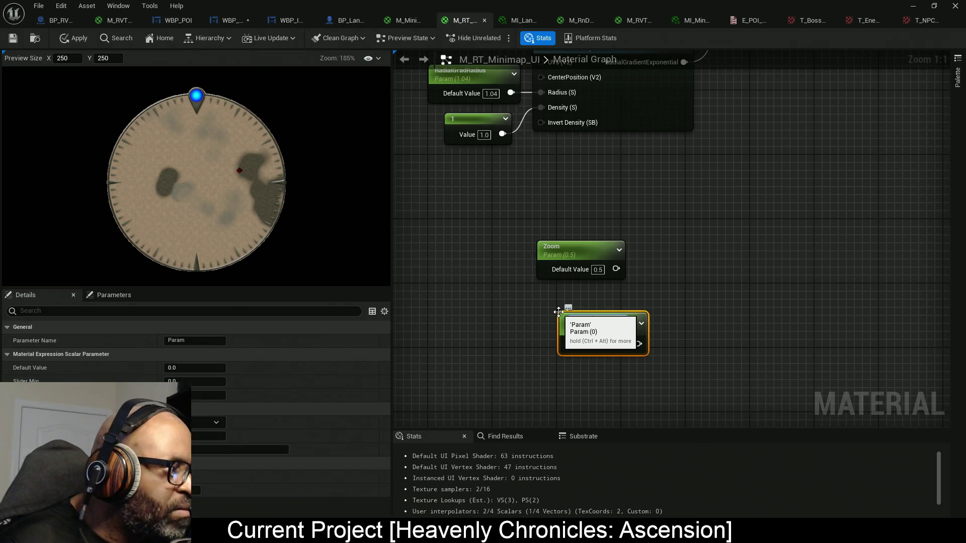
type("MaxZoom")
key("Return")
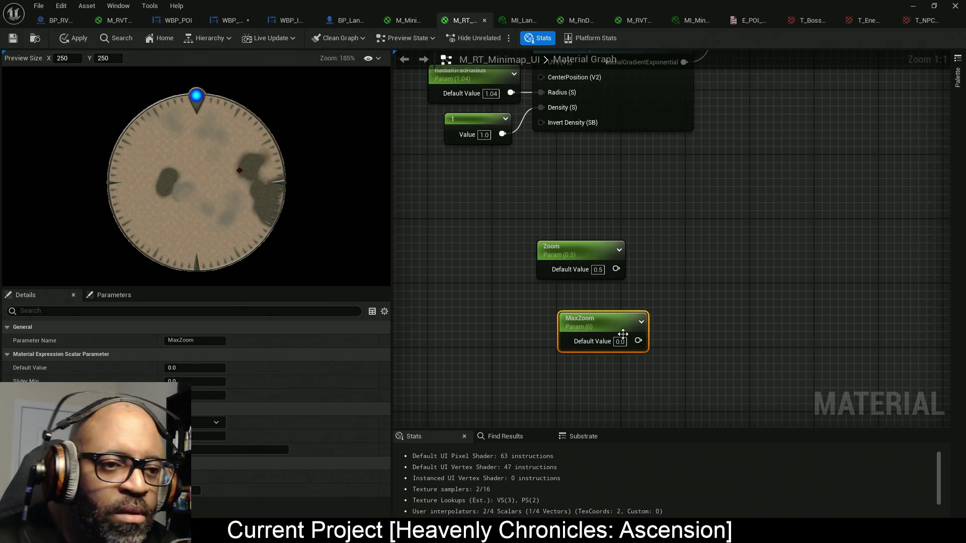
left_click(621, 342)
type("1")
key("Return")
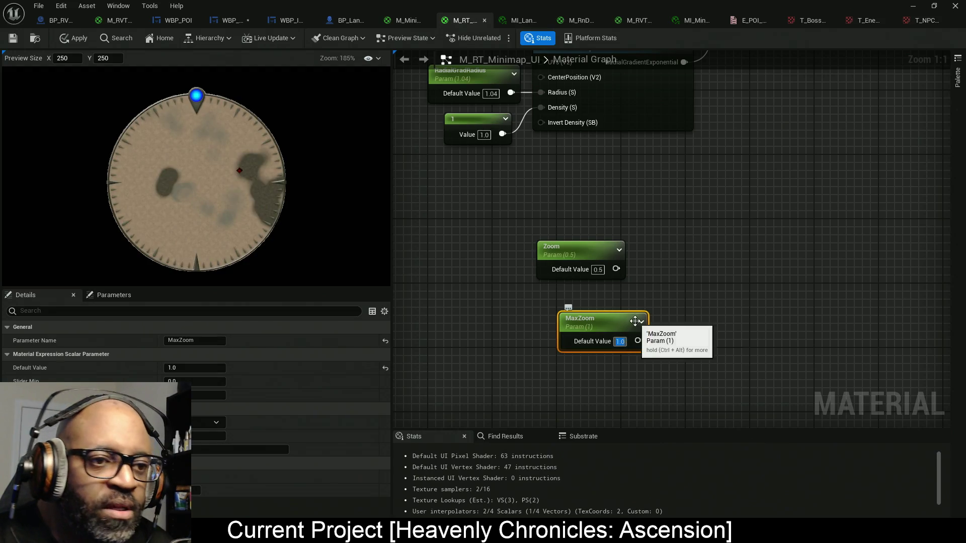
left_click_drag(627, 331, 601, 310)
left_click_drag(517, 182, 616, 379)
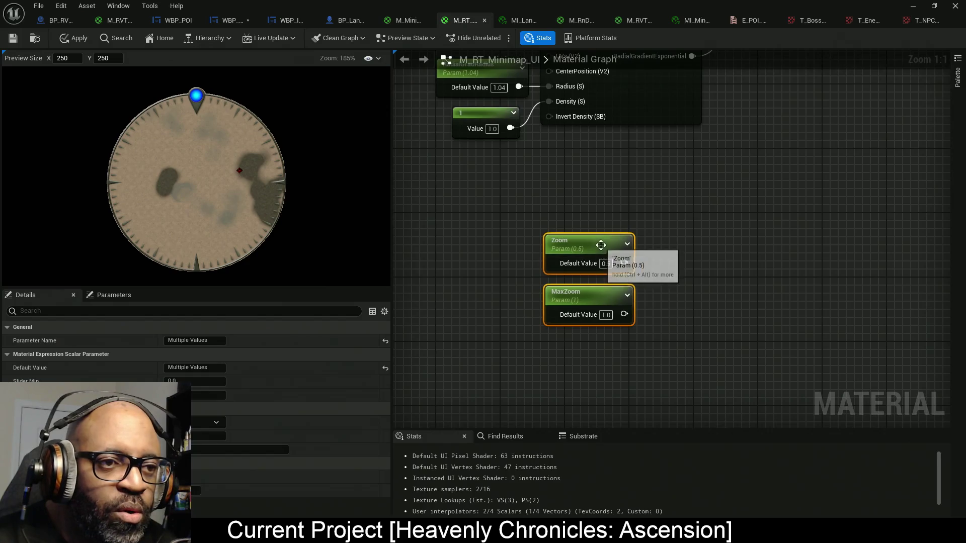
left_click_drag(602, 243, 496, 250)
left_click(679, 257)
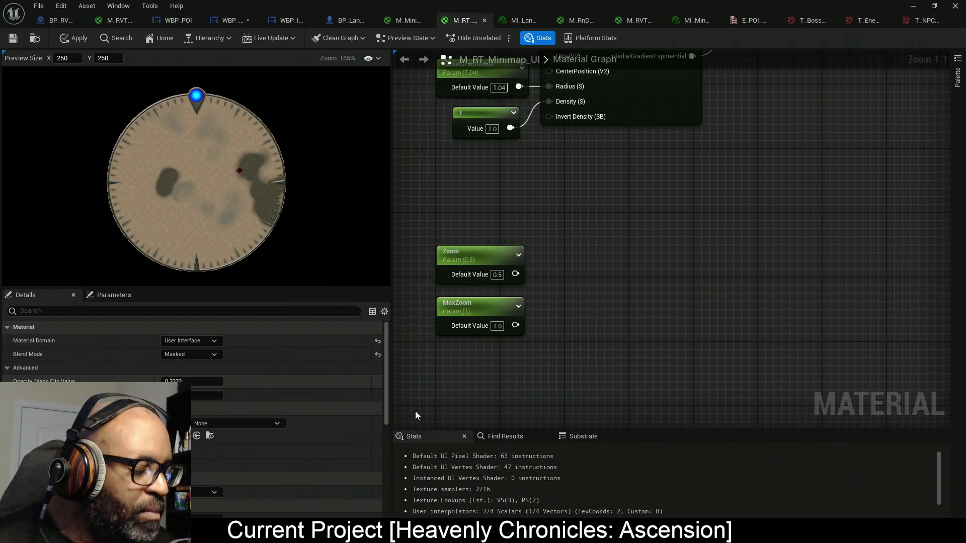
- Add a Clamp node taking Zoom, with Min 0.05 and MaxZoom wired to Max
right_click(577, 281)
type("clamp")
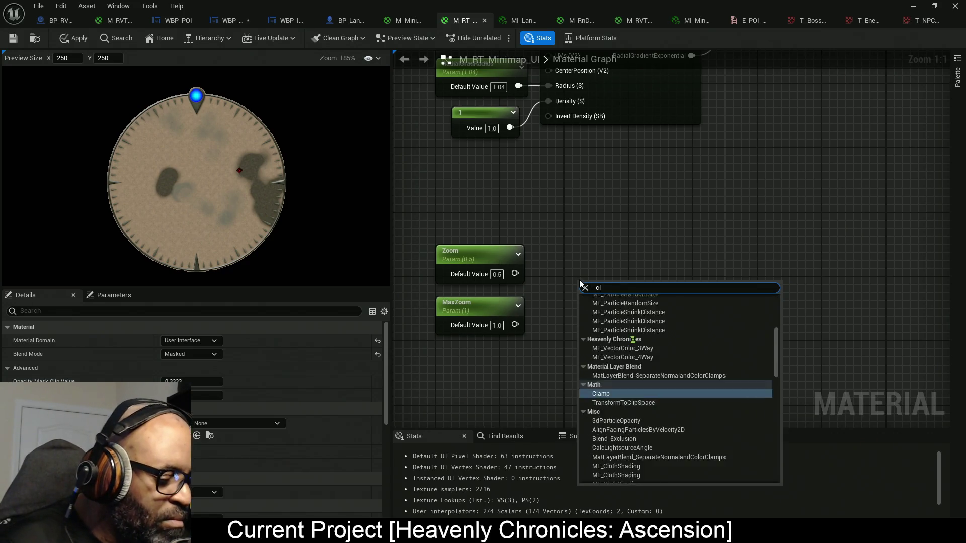
key("Return")
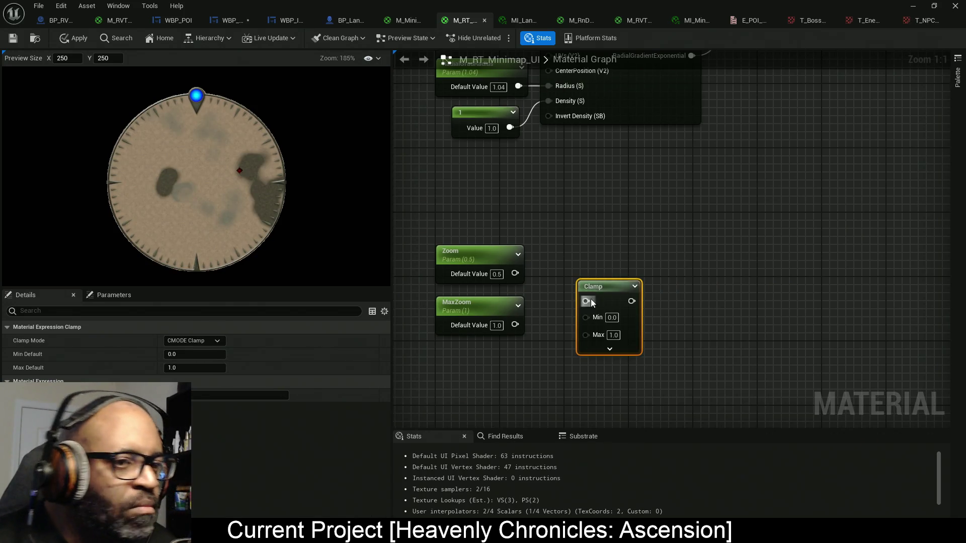
mouse_move(584, 300)
left_mouse_down()
mouse_move(505, 270)
mouse_move(514, 273)
left_mouse_up()
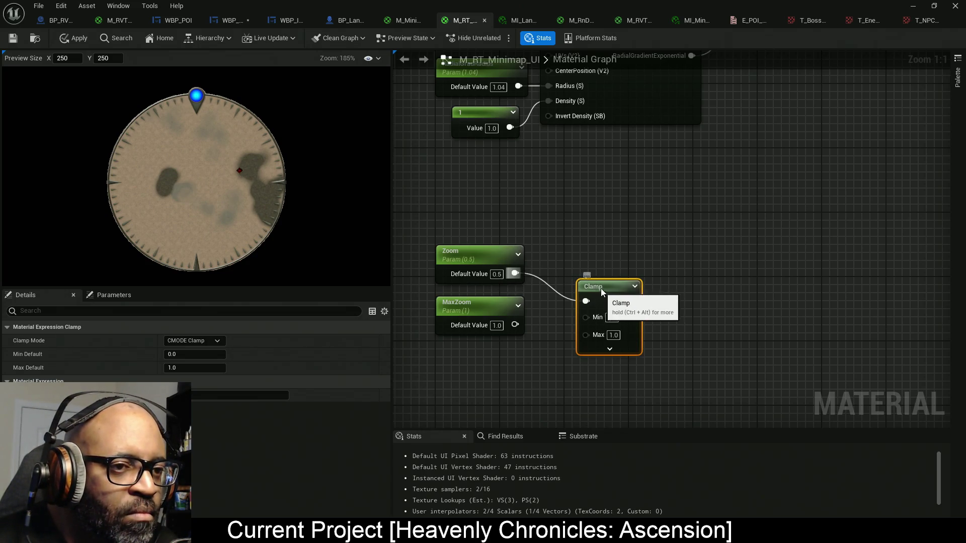
mouse_move(601, 288)
left_mouse_down()
mouse_move(593, 263)
mouse_move(581, 262)
left_mouse_up()
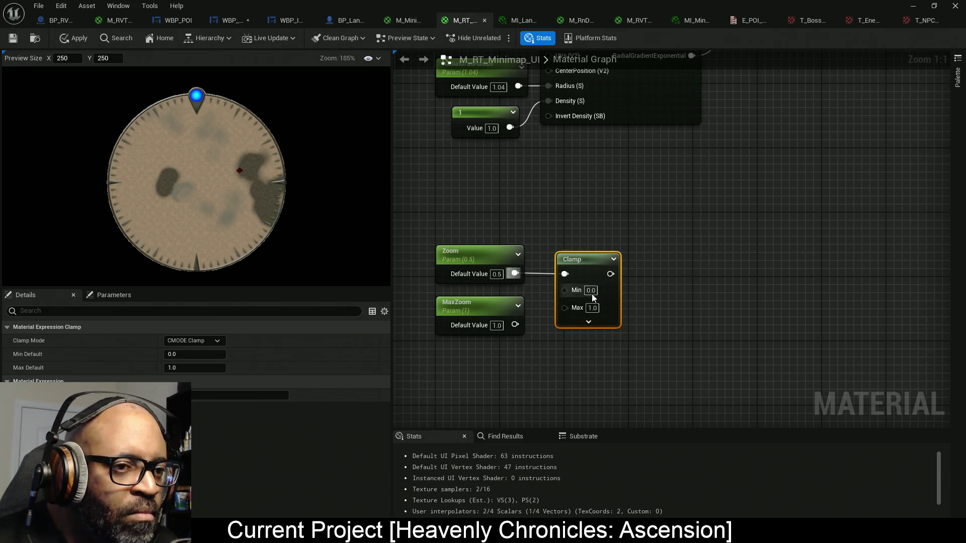
left_click(591, 291)
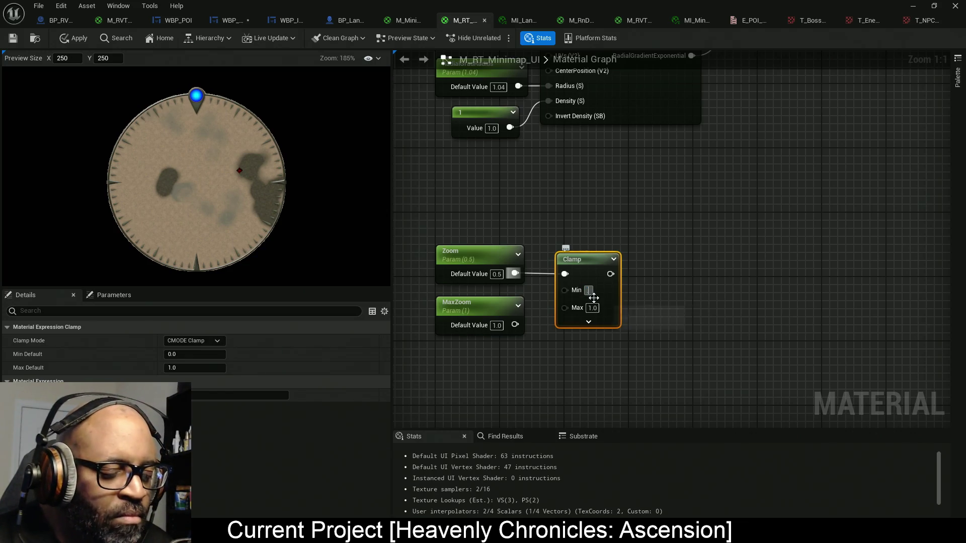
type("0.05")
key("Return")
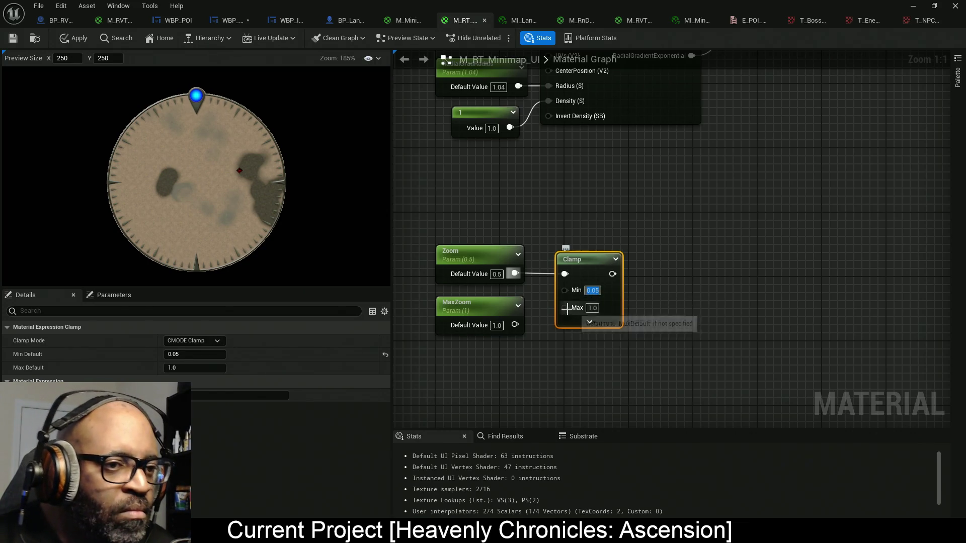
left_click_drag(564, 307, 515, 325)
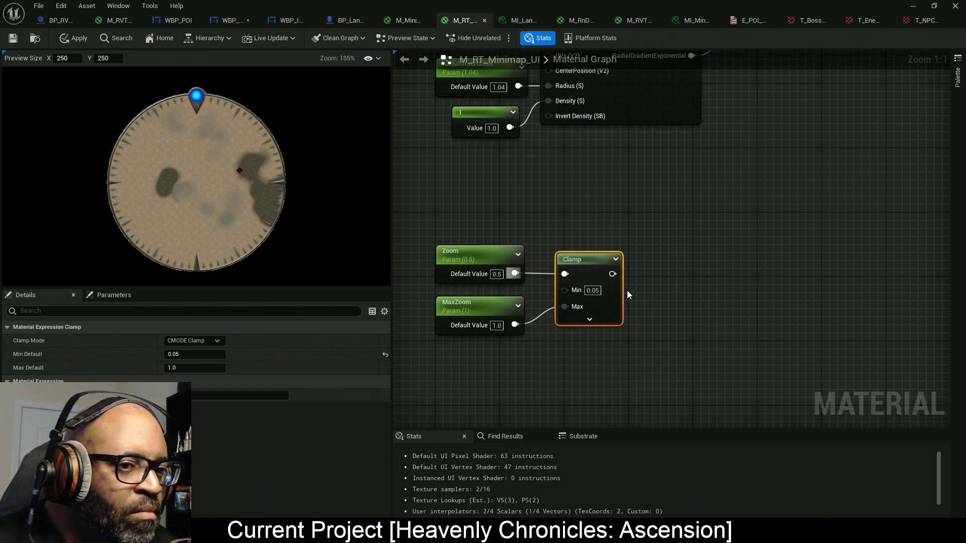
- Add a Divide node and group Zoom, MaxZoom, Clamp and Divide below TexCoord
left_click(700, 268)
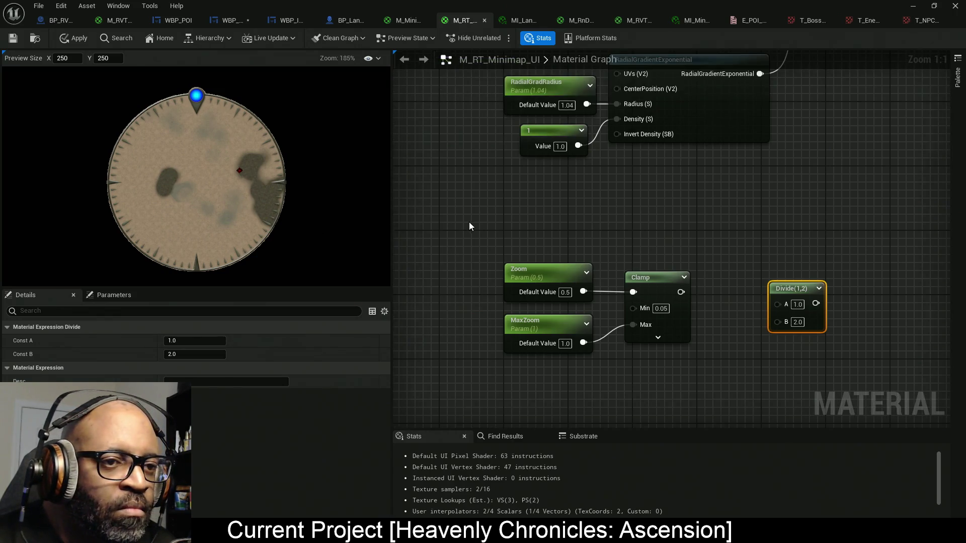
left_click_drag(470, 224, 785, 352)
scroll(660, 323, "down", 6)
scroll(727, 320, "up", 2)
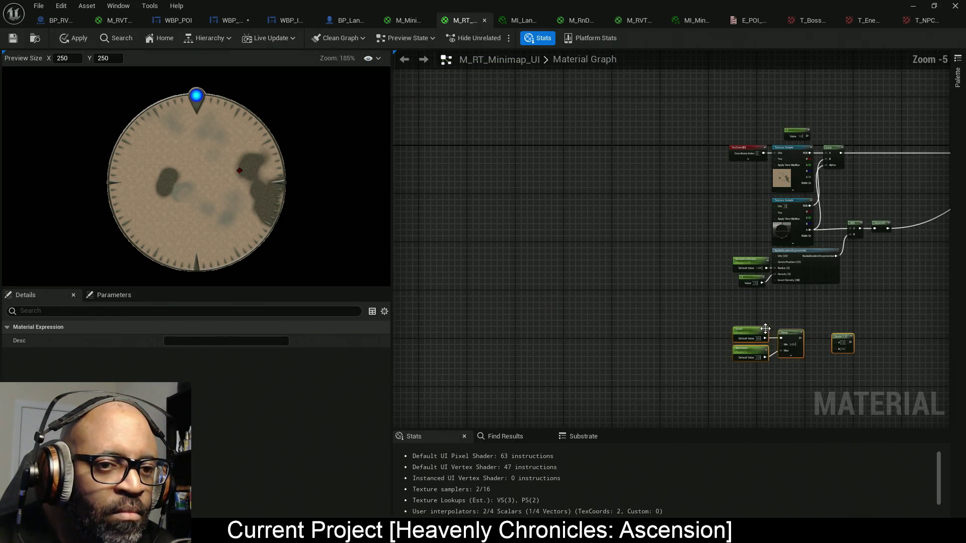
mouse_move(695, 306)
left_mouse_down()
mouse_move(611, 165)
mouse_move(635, 149)
left_mouse_up()
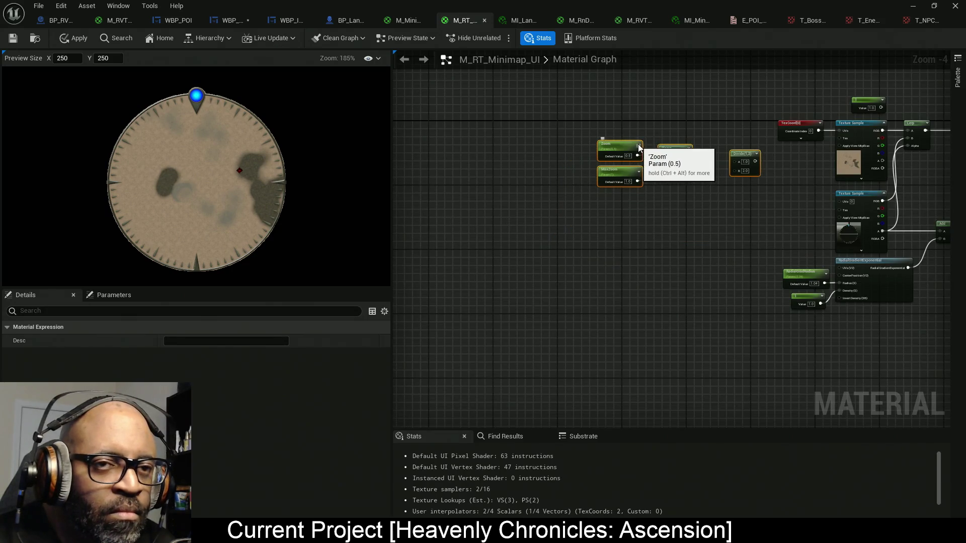
scroll(651, 146, "up", 1)
scroll(864, 171, "up", 2)
mouse_move(864, 171)
left_mouse_down()
mouse_move(501, 163)
mouse_move(448, 171)
left_mouse_up()
mouse_move(815, 297)
left_mouse_down()
mouse_move(643, 219)
mouse_move(518, 221)
left_mouse_up()
left_click_drag(581, 212, 431, 215)
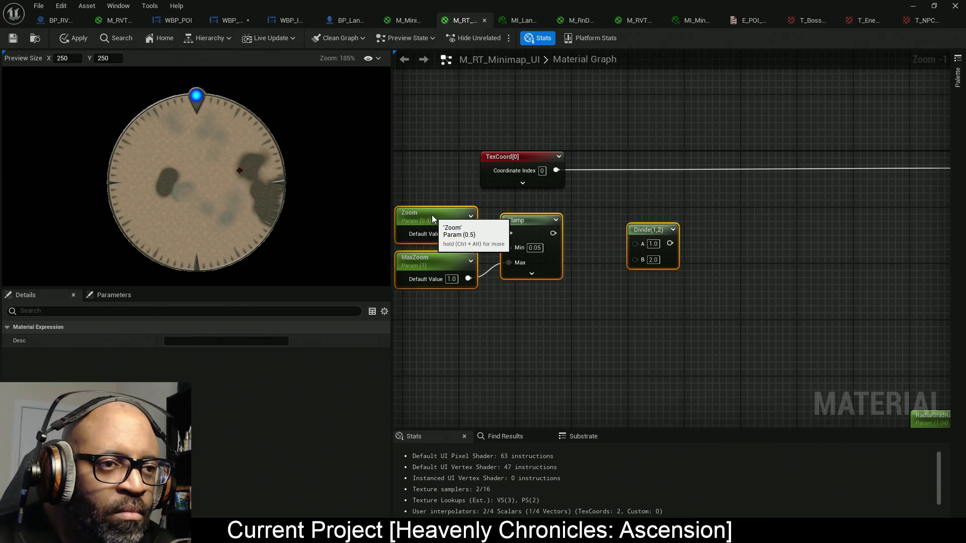
left_click(599, 197)
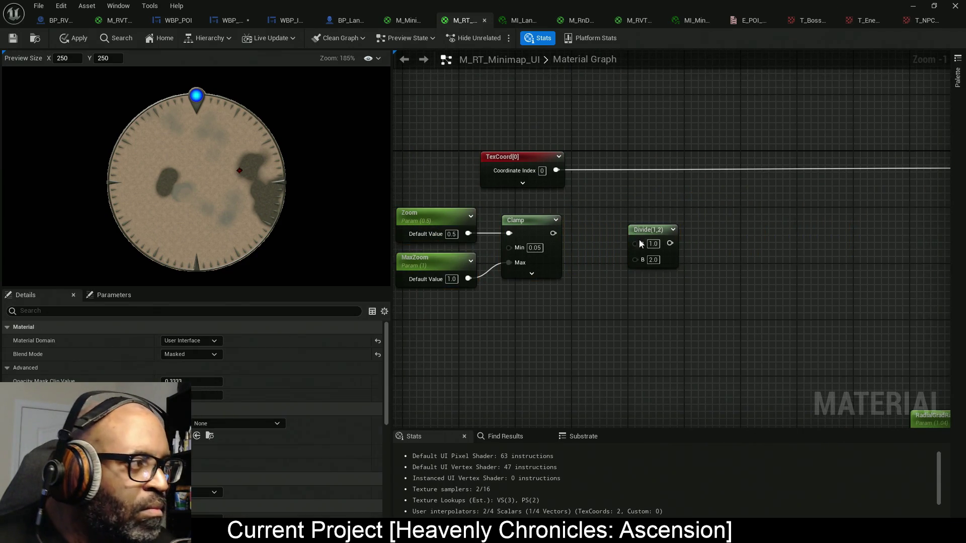
- Multiply TexCoord by the clamped zoom, and feed the clamped zoom into Divide's A input
left_click(627, 187)
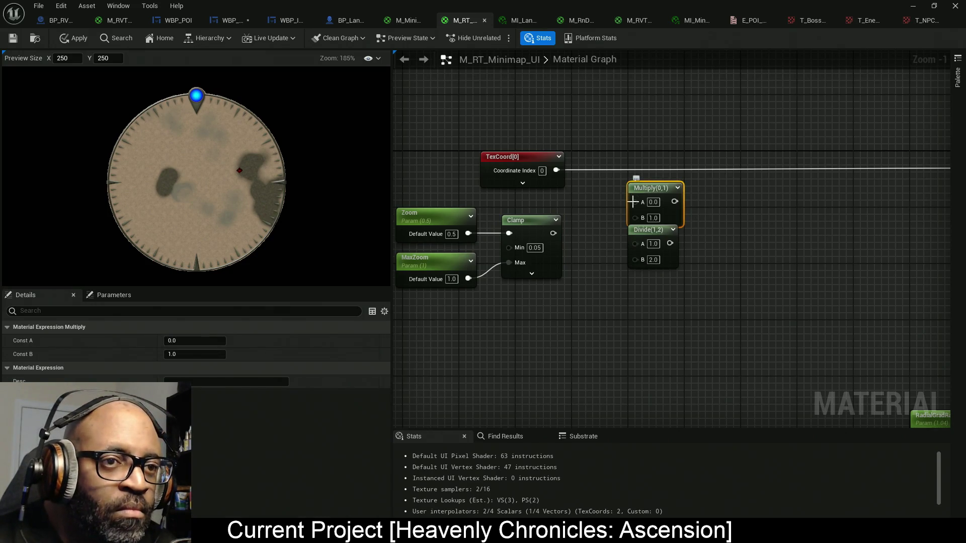
mouse_move(635, 201)
left_mouse_down()
mouse_move(564, 173)
mouse_move(571, 194)
mouse_move(629, 201)
left_mouse_up()
mouse_move(556, 170)
left_mouse_down()
mouse_move(686, 184)
mouse_move(674, 202)
mouse_move(553, 168)
left_mouse_up()
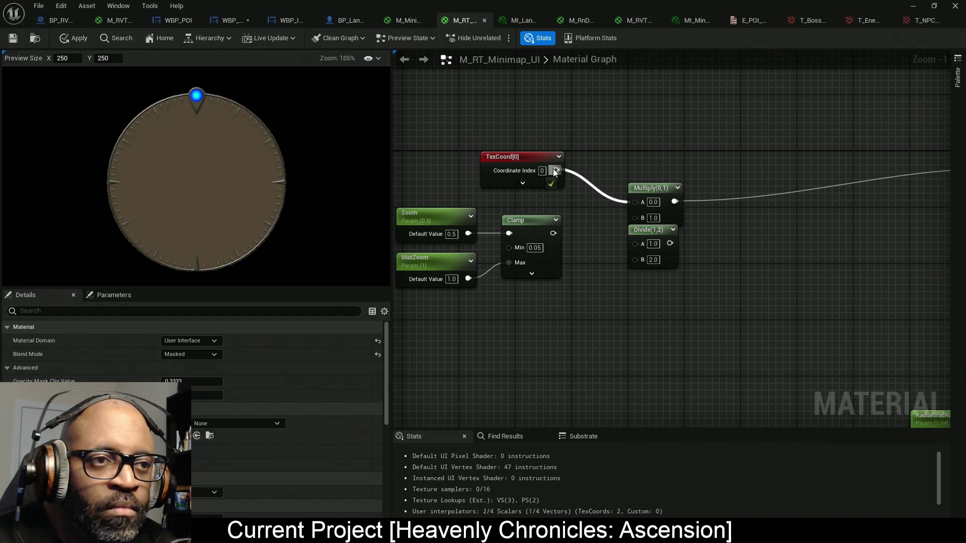
left_click_drag(645, 187, 631, 170)
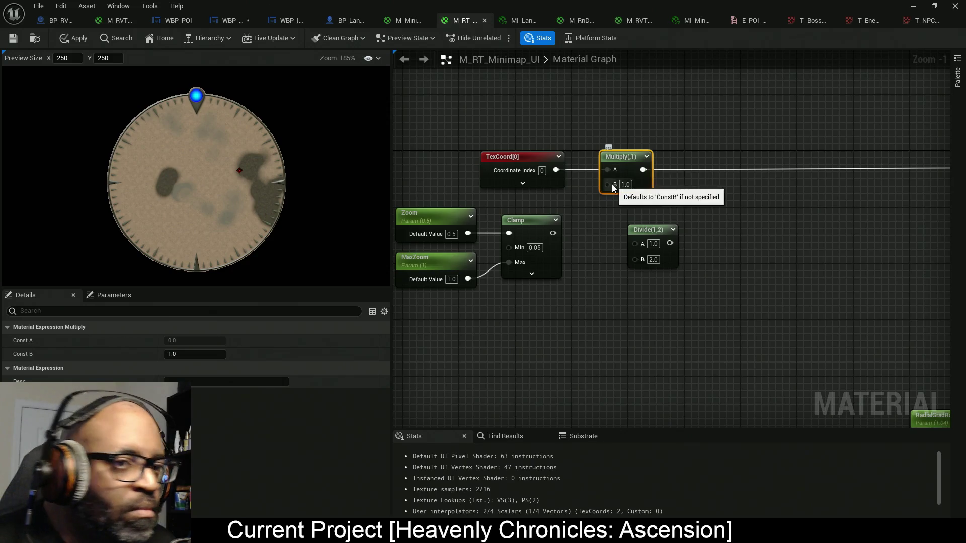
mouse_move(610, 183)
left_mouse_down()
mouse_move(573, 234)
mouse_move(554, 232)
left_mouse_up()
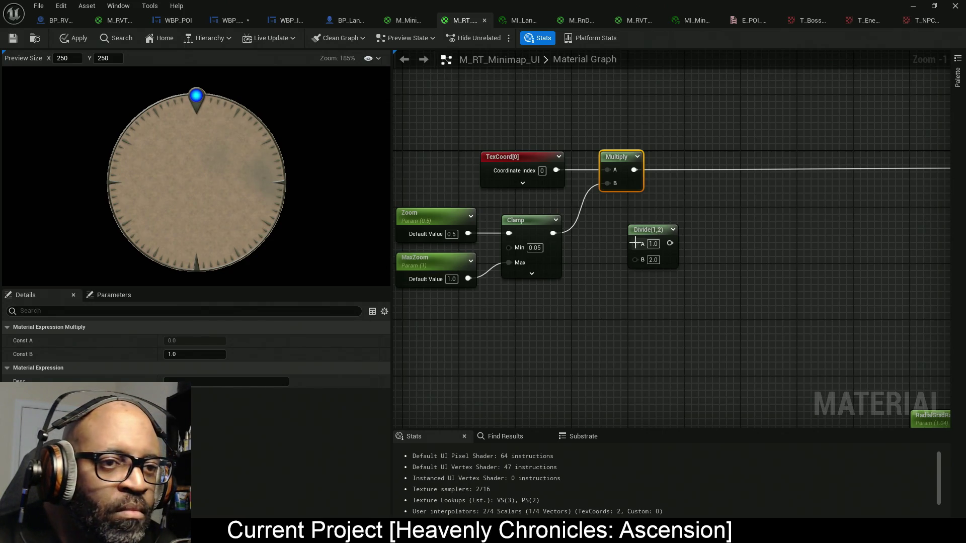
mouse_move(635, 244)
left_mouse_down()
mouse_move(542, 234)
mouse_move(553, 233)
left_mouse_up()
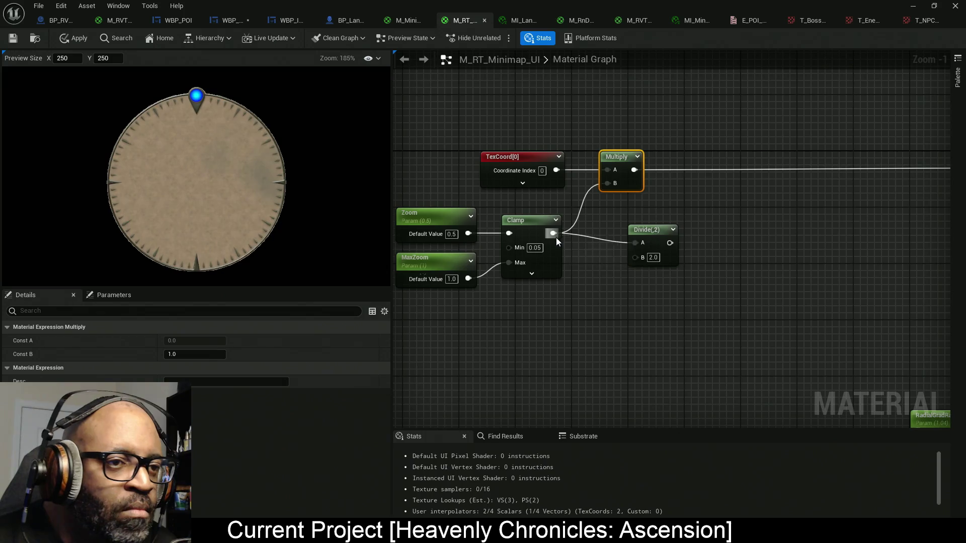
left_click(651, 230)
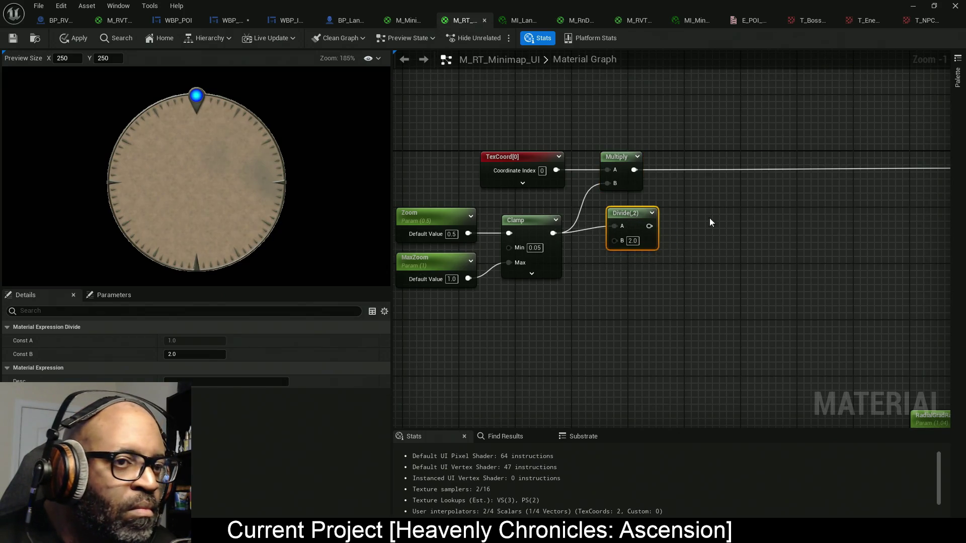
left_click_drag(709, 218, 652, 224)
- Connect the Multiply output to the A input of the Add feeding the texture UVs
left_click(696, 197)
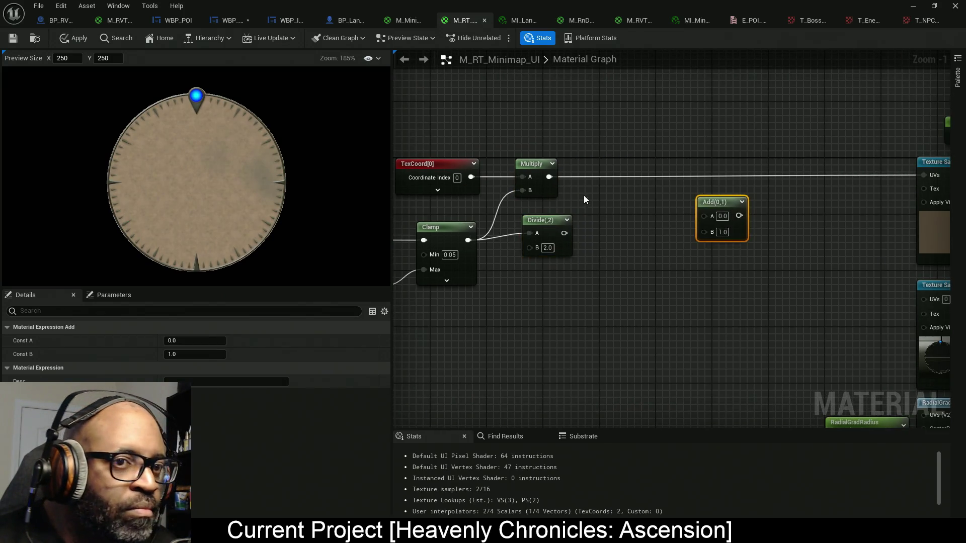
mouse_move(549, 176)
left_mouse_down()
mouse_move(626, 178)
mouse_move(706, 204)
mouse_move(656, 225)
left_mouse_up()
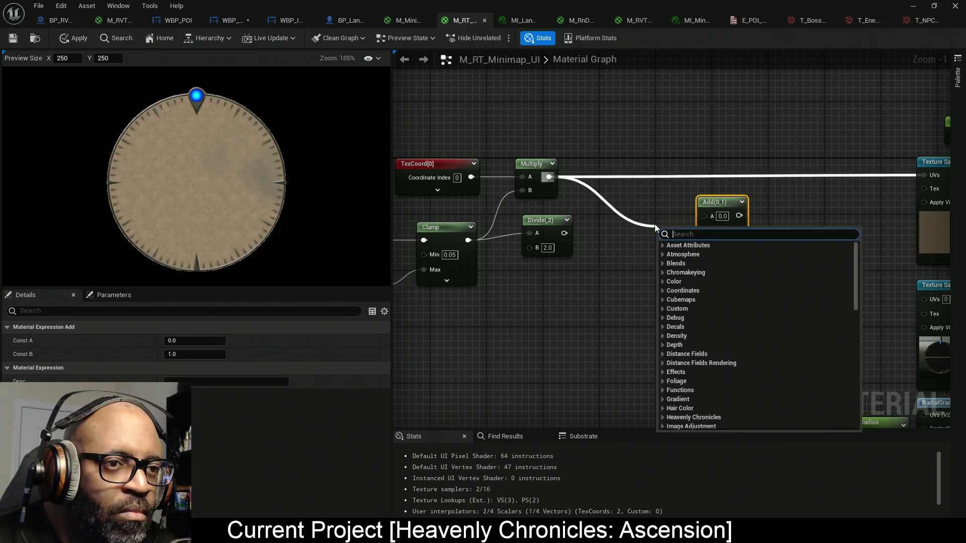
left_click(594, 211)
mouse_move(550, 177)
left_mouse_down()
mouse_move(739, 215)
mouse_move(549, 176)
left_mouse_up()
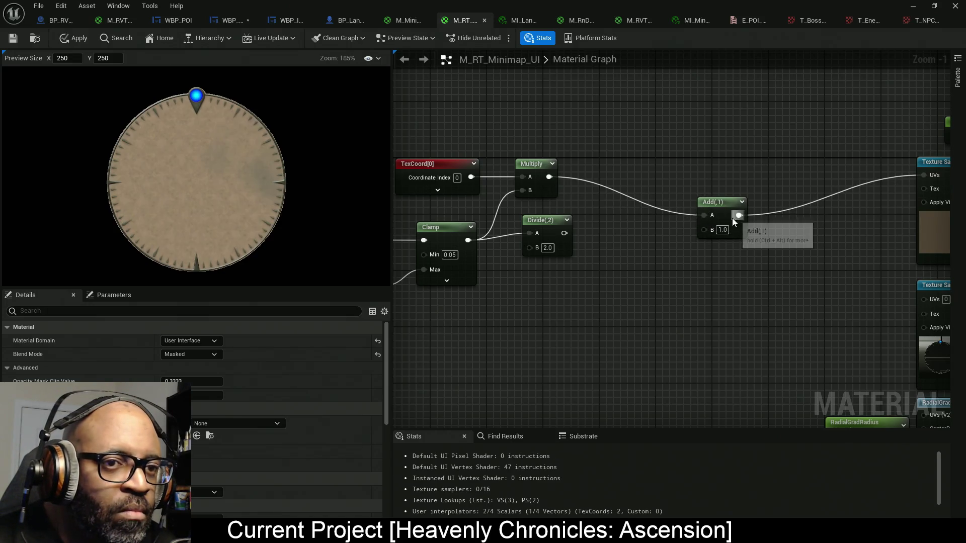
mouse_move(721, 210)
left_mouse_down()
mouse_move(720, 172)
mouse_move(784, 171)
left_mouse_up()
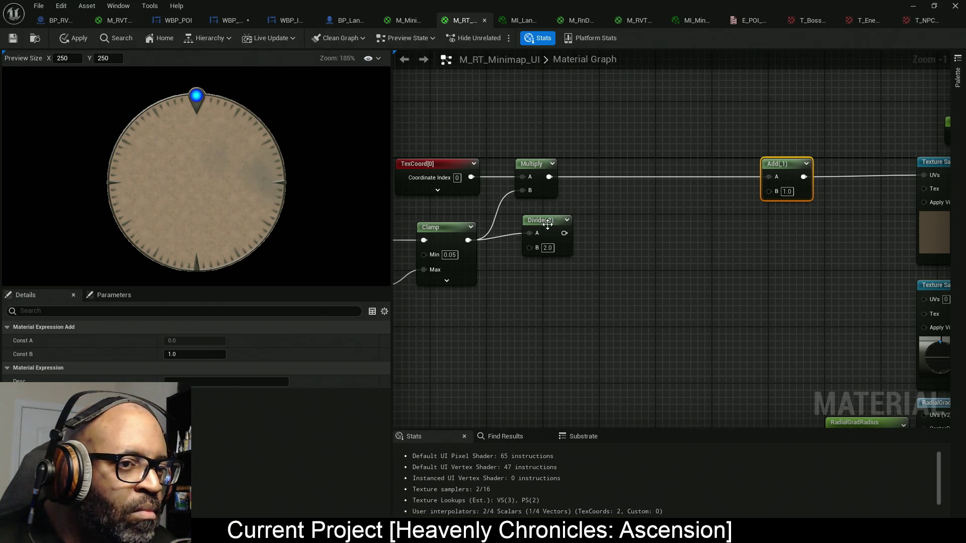
left_click_drag(550, 227, 541, 234)
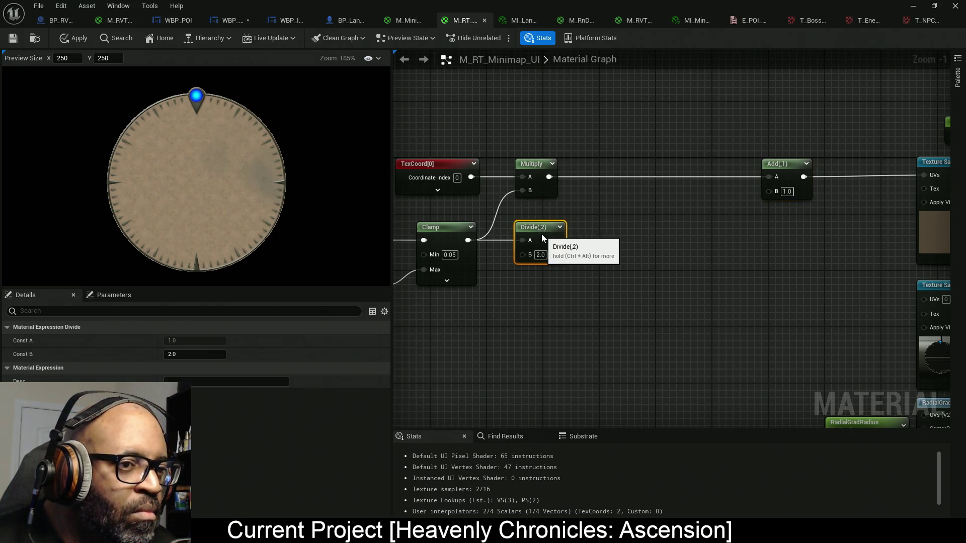
- Add a Subtract node with A set to 0.5, placed next to Divide
right_click(686, 237)
type("subtract")
key("Return")
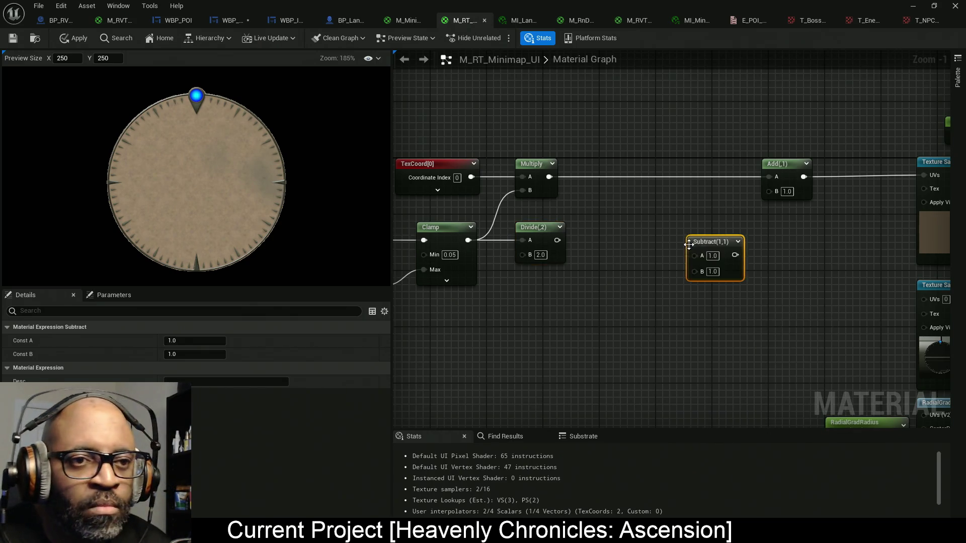
mouse_move(688, 245)
left_mouse_down()
mouse_move(566, 253)
mouse_move(557, 240)
left_mouse_up()
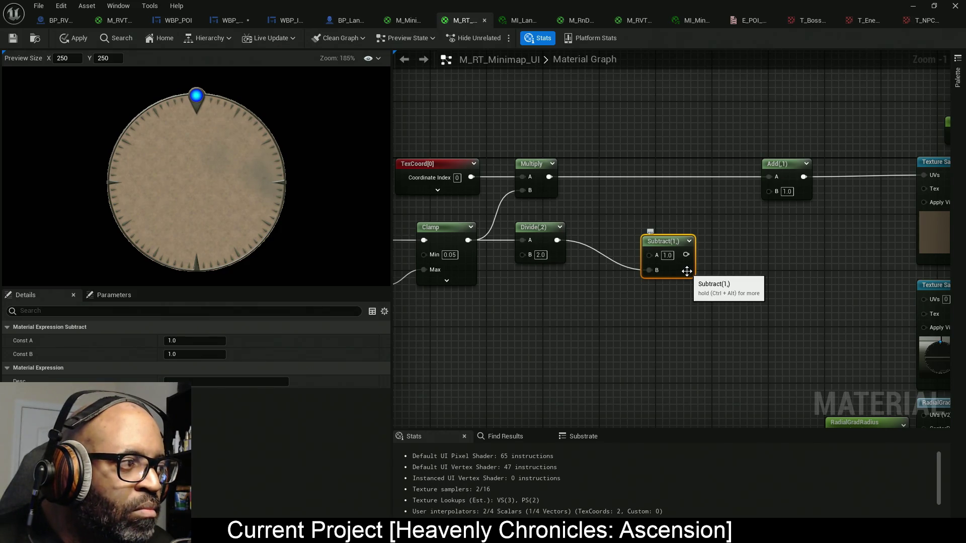
left_click(669, 255)
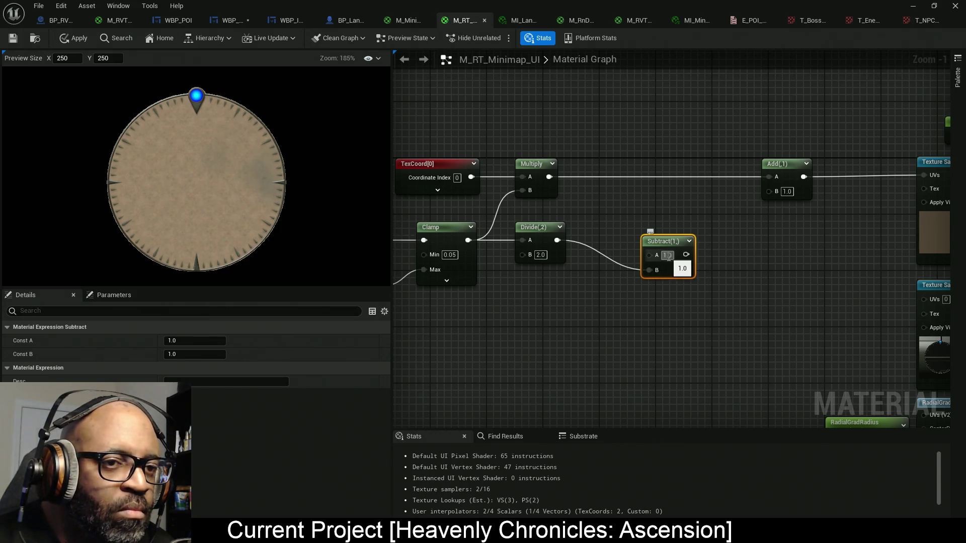
type("0.5")
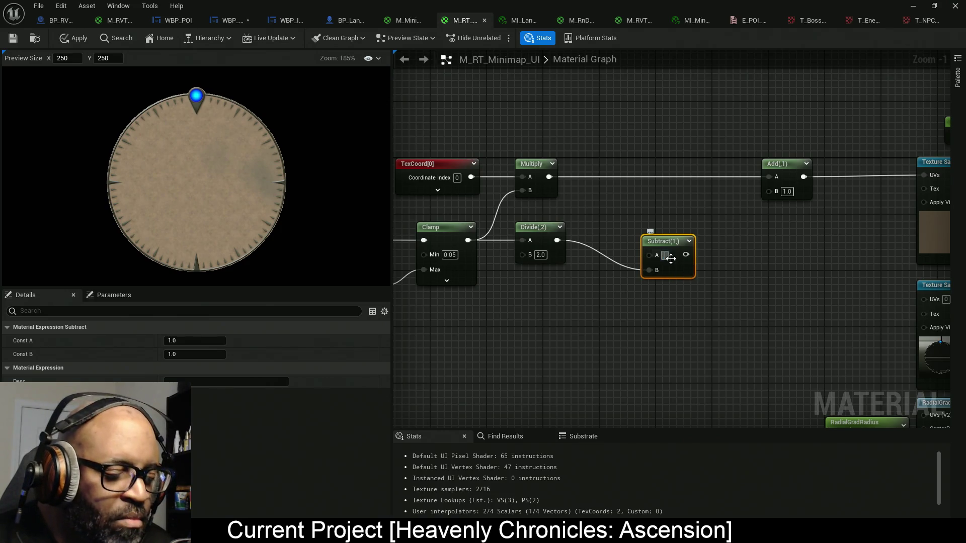
key("Return")
left_click_drag(677, 274, 650, 254)
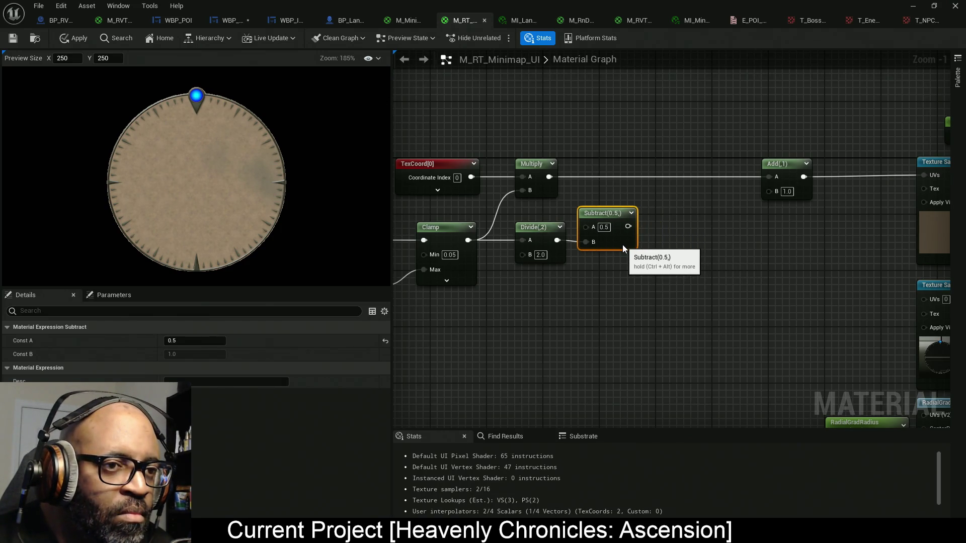
- Create two Add(,1) nodes below Subtract, both fed by Subtract's output
left_click_drag(581, 281, 725, 281)
left_click_drag(792, 256, 660, 264)
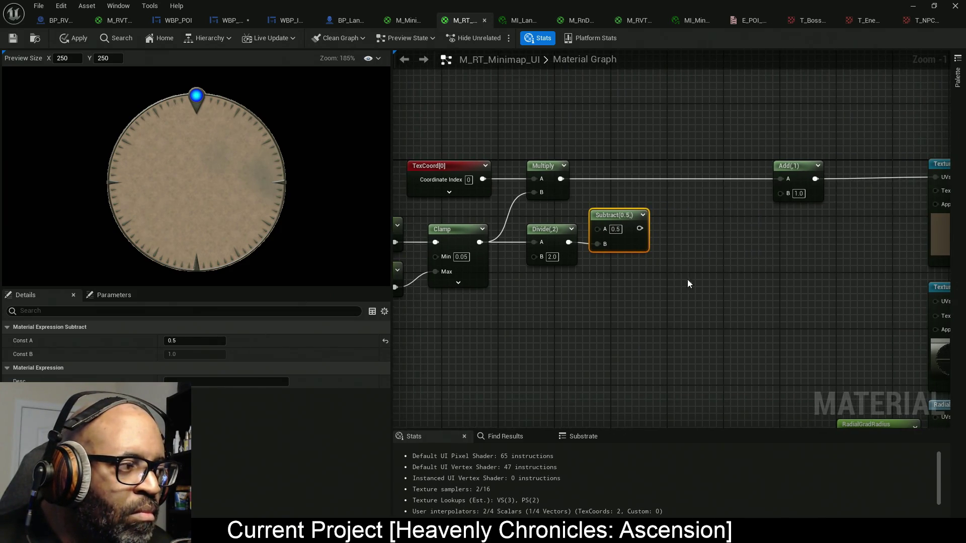
left_click_drag(722, 273, 689, 273)
left_click(677, 255)
left_click(673, 336)
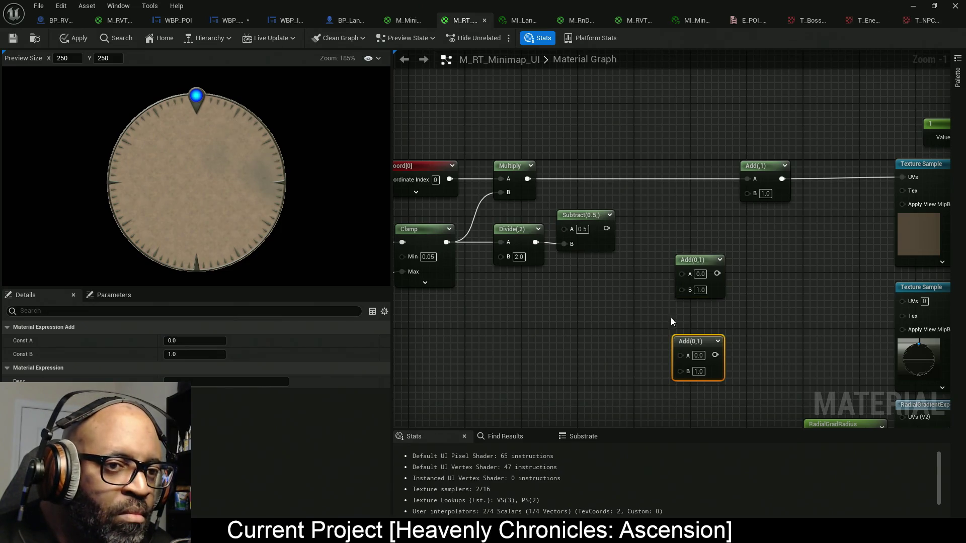
left_click_drag(682, 273, 606, 229)
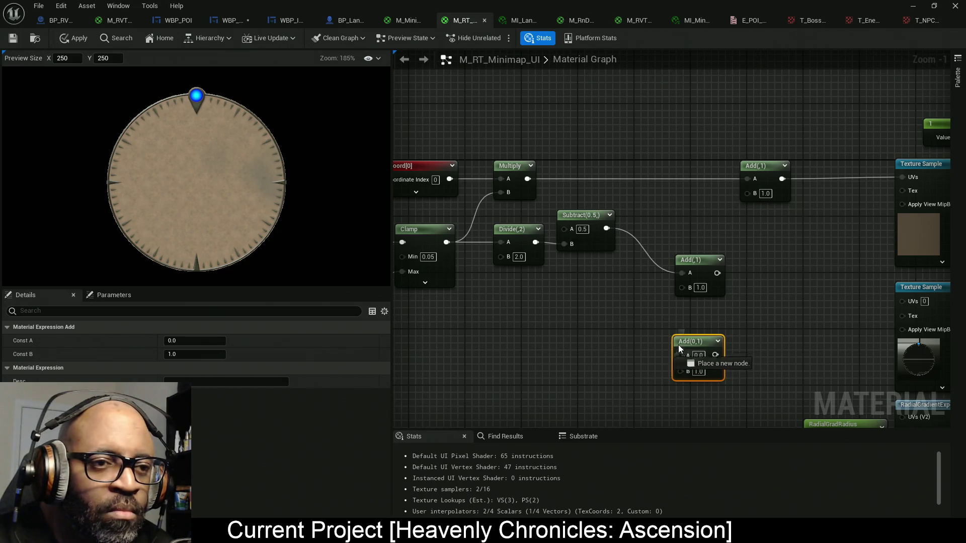
left_click_drag(680, 355, 613, 234)
left_click(697, 274, "ctrl")
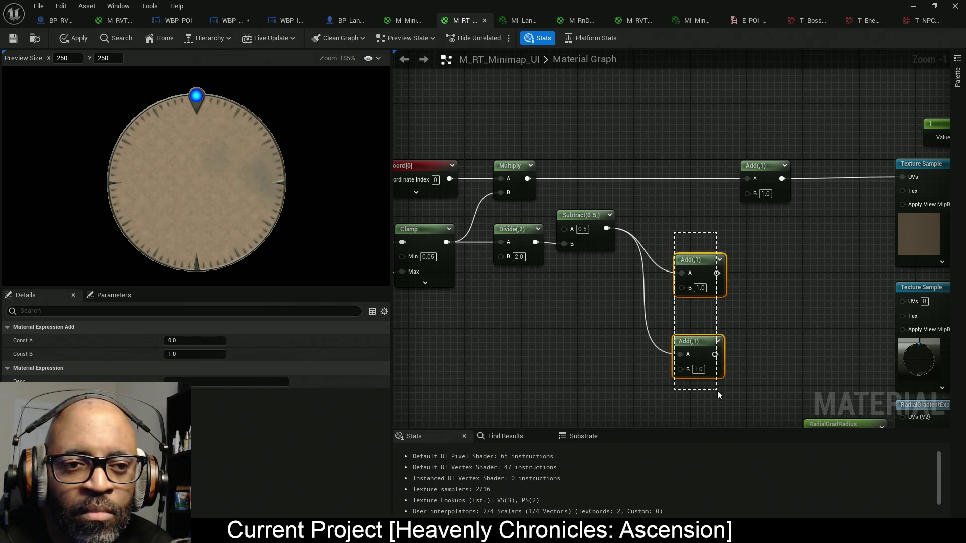
mouse_move(703, 354)
left_mouse_down()
mouse_move(678, 298)
mouse_move(674, 306)
mouse_move(694, 306)
mouse_move(758, 295)
left_mouse_up()
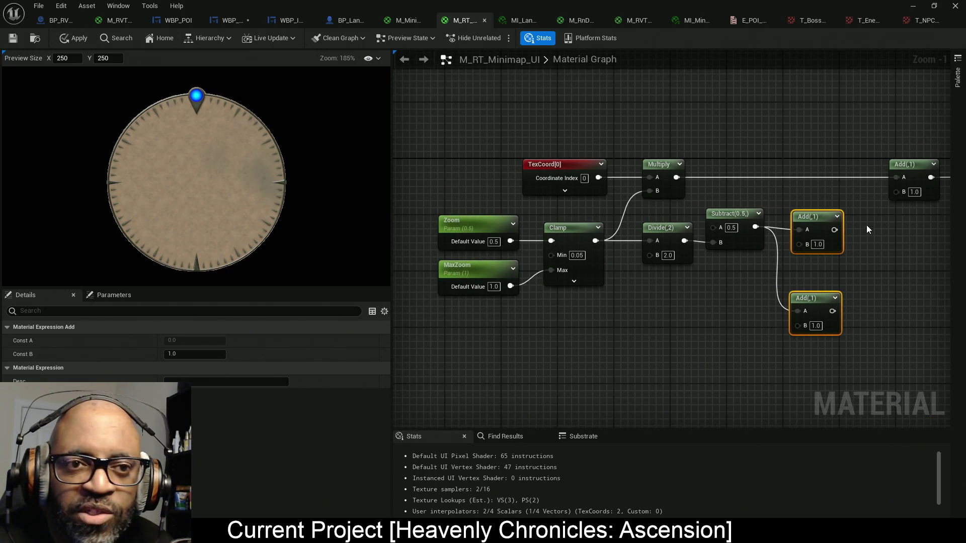
- Align the left edges of the two Add(,1) nodes
mouse_move(866, 230)
left_mouse_down()
mouse_move(483, 252)
mouse_move(468, 274)
left_mouse_up()
left_click_drag(687, 280, 612, 284)
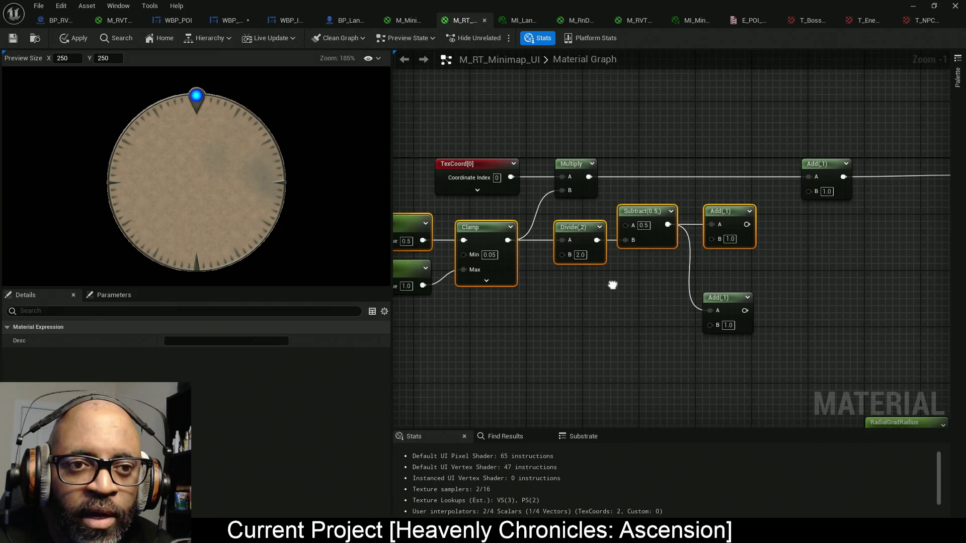
left_click(737, 304)
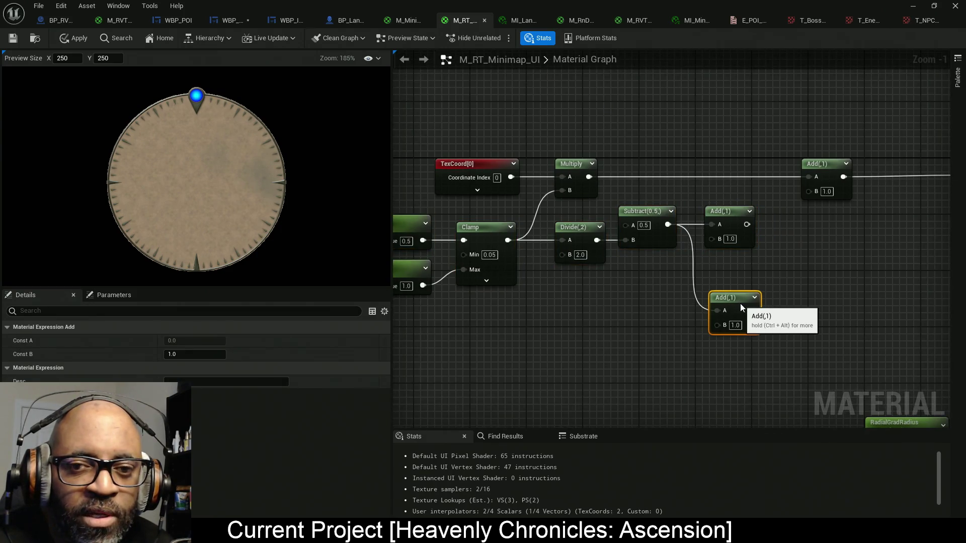
left_click(729, 214, "ctrl")
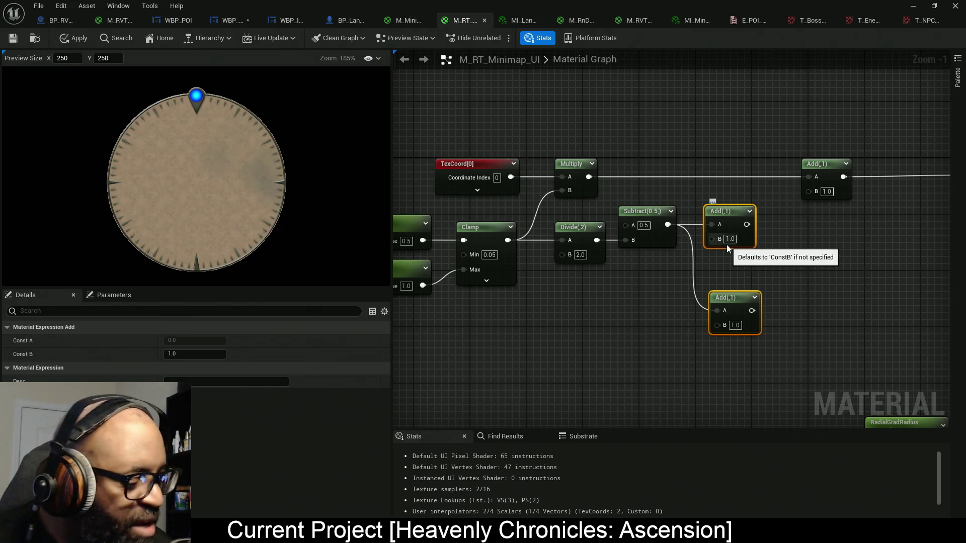
key("shift+a")
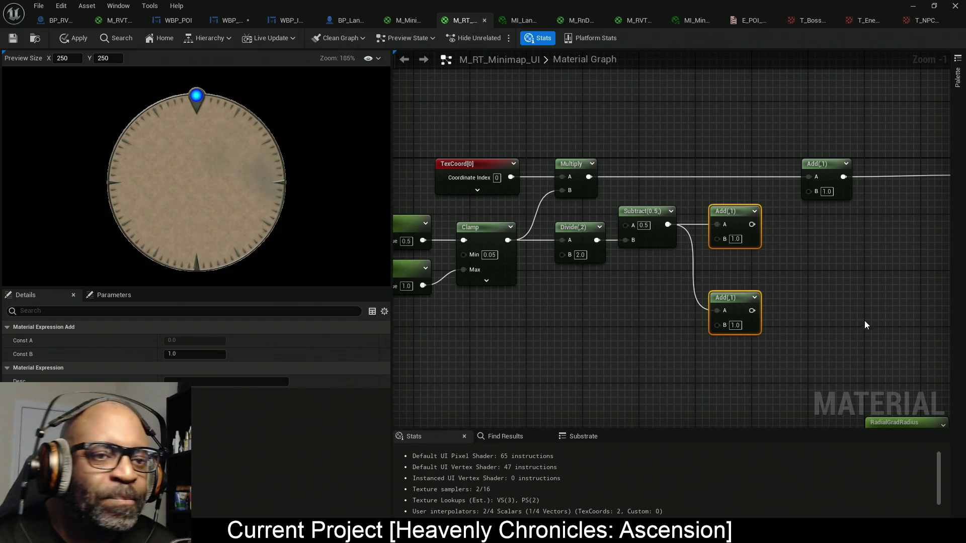
- Feed an Append node into the UV Add's B input, with the upper and lower Add(,1) outputs wired to A and B
left_click_drag(864, 320, 660, 322)
mouse_move(669, 184)
left_mouse_down()
mouse_move(755, 179)
mouse_move(650, 251)
left_mouse_up()
type("append")
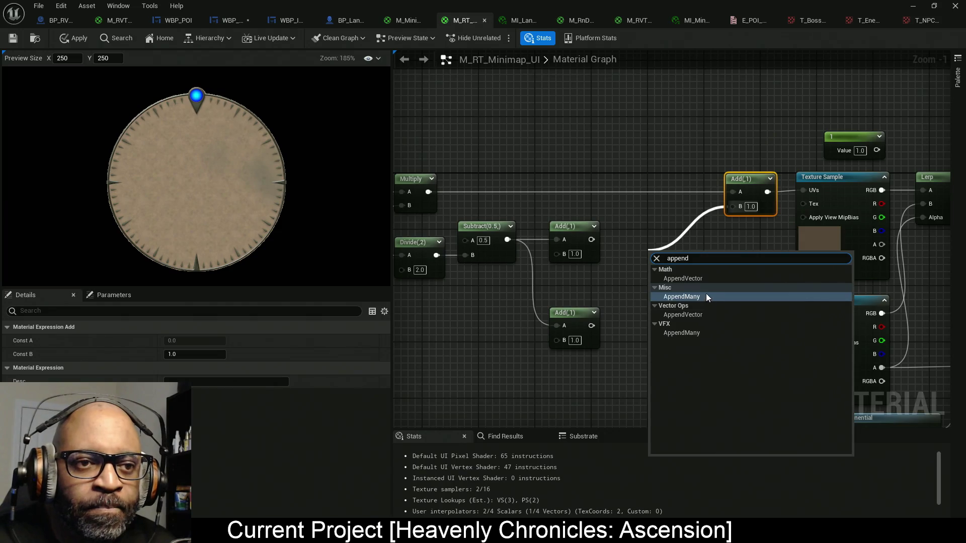
left_click(705, 295)
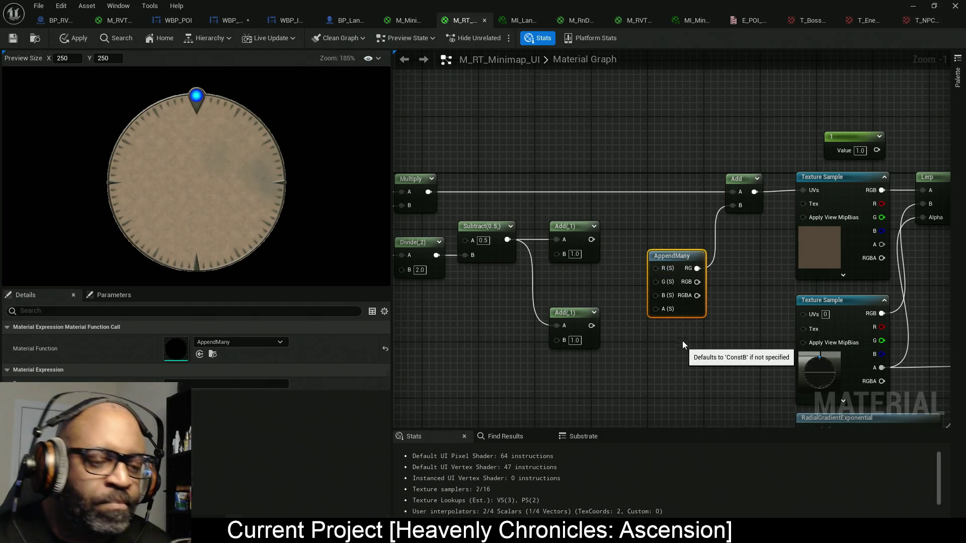
key("Delete")
left_click_drag(732, 206, 669, 263)
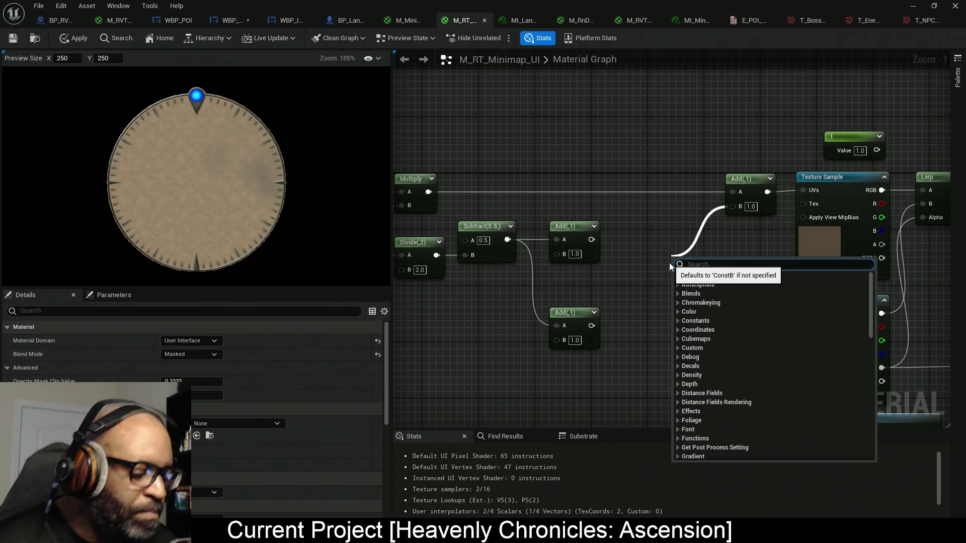
type("append")
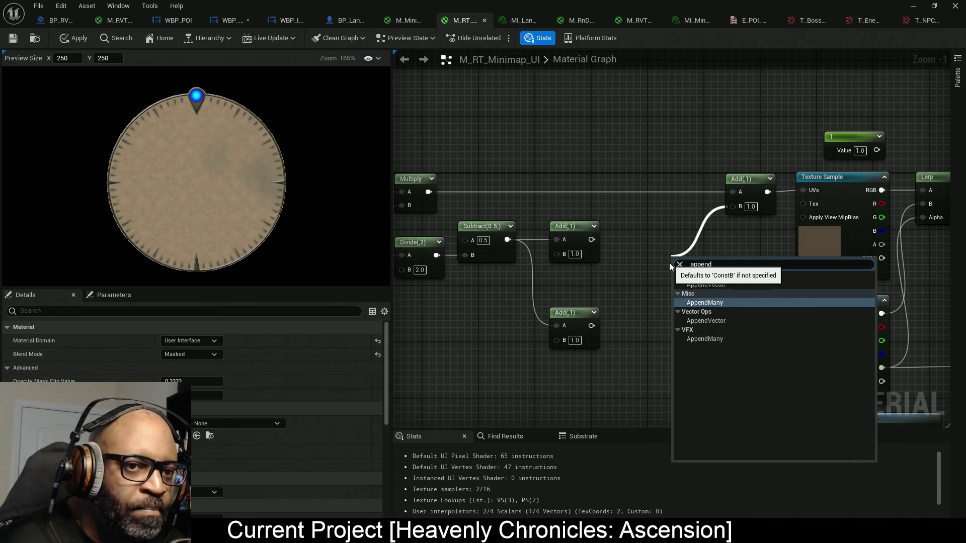
left_click(712, 320)
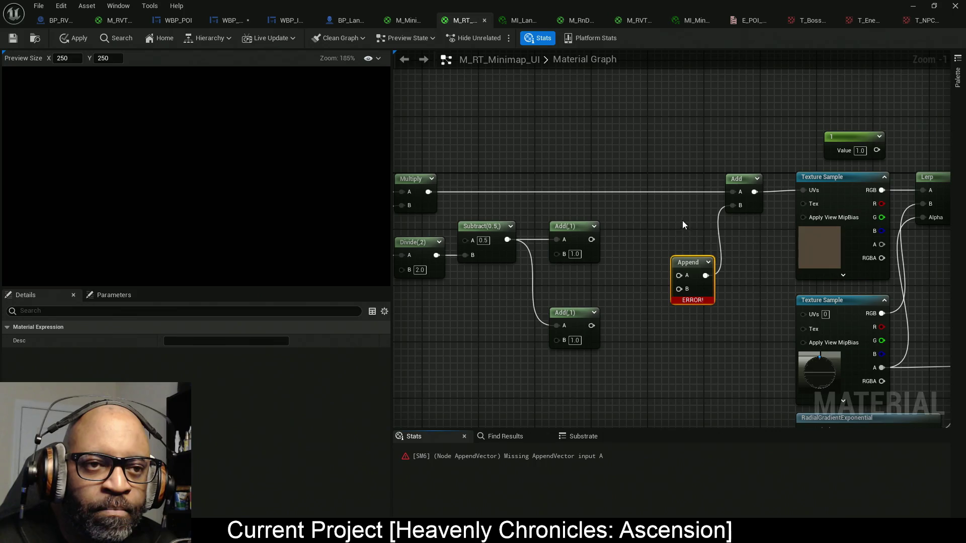
left_click_drag(677, 275, 592, 239)
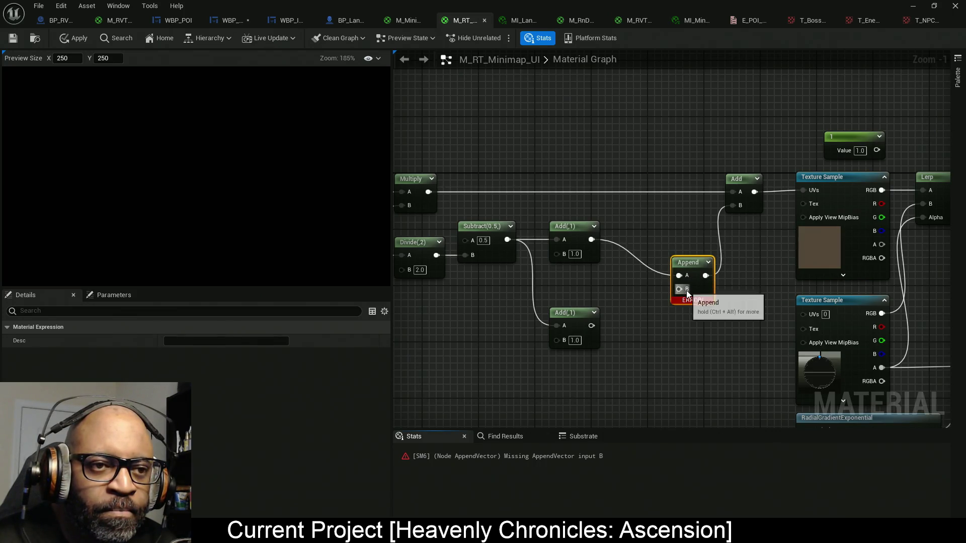
mouse_move(679, 289)
left_mouse_down()
mouse_move(606, 331)
mouse_move(591, 325)
left_mouse_up()
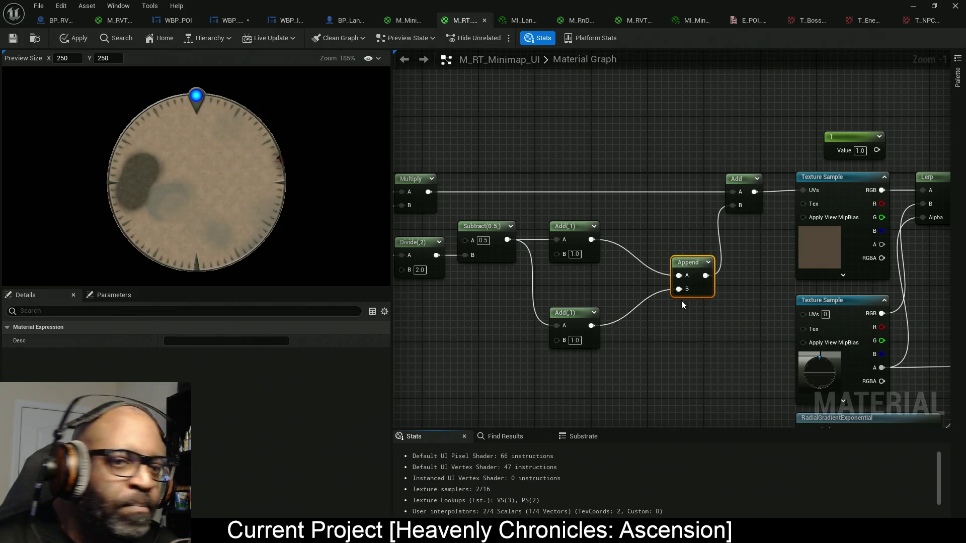
mouse_move(701, 290)
left_mouse_down()
mouse_move(648, 255)
mouse_move(780, 253)
mouse_move(859, 217)
left_mouse_up()
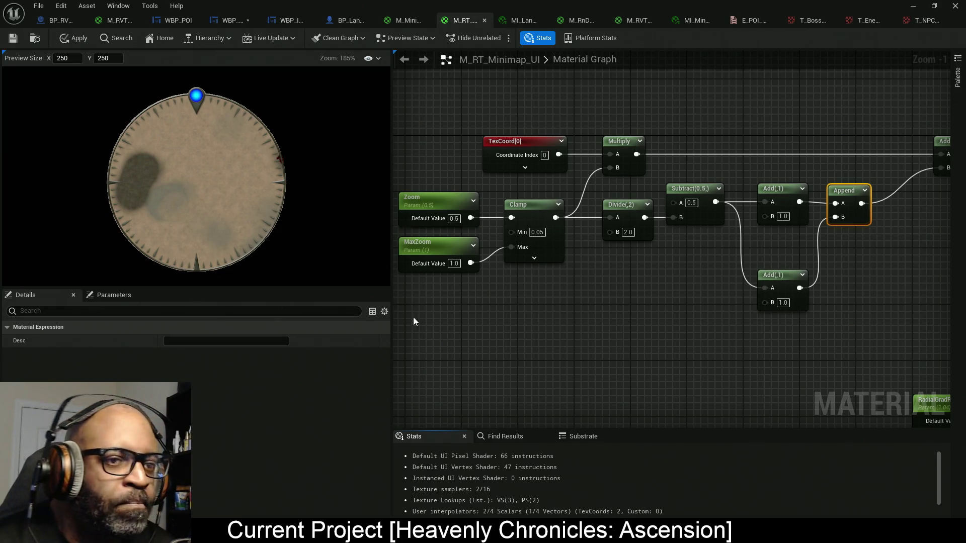
- Add scalar parameters Y and X below the UV chain, with X just under Y
left_click_drag(523, 315, 514, 274)
left_click(516, 277)
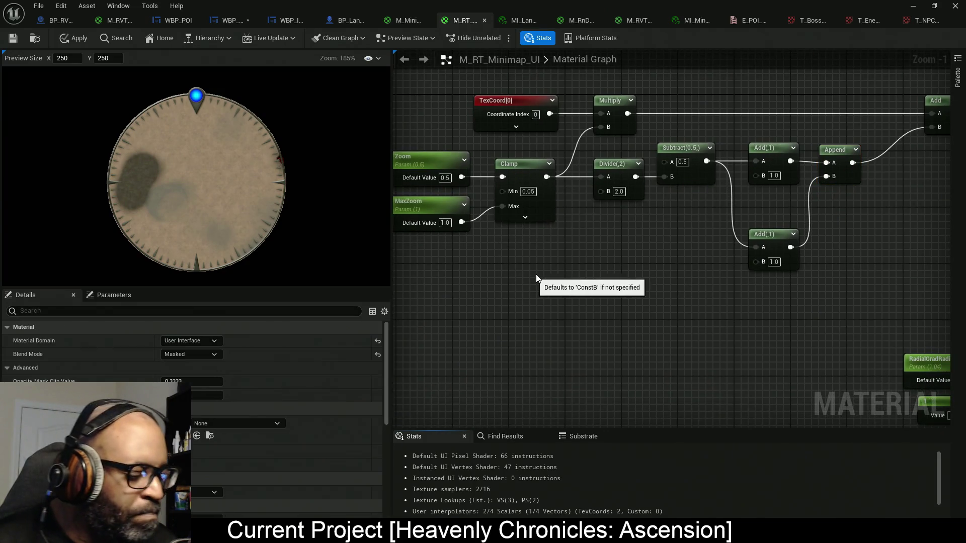
left_click(536, 273)
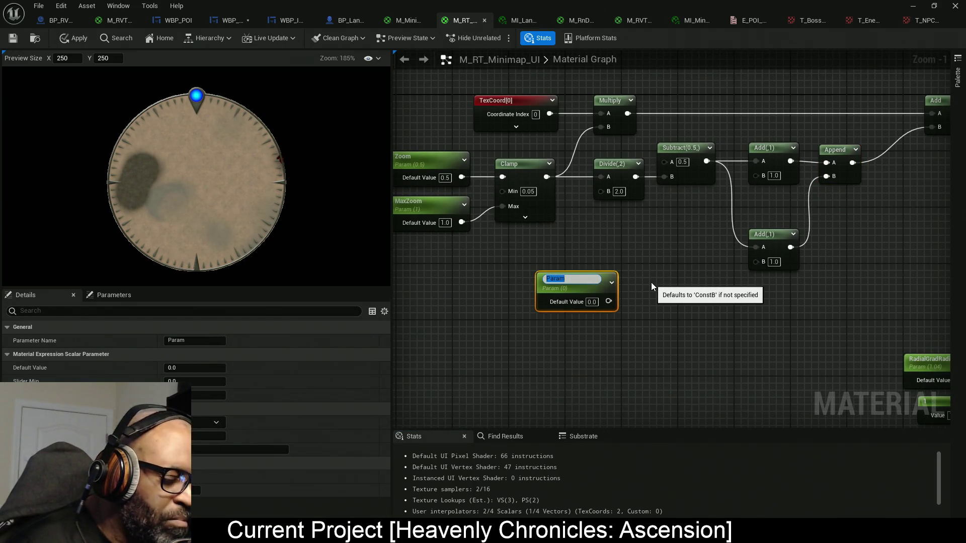
type("Y")
key("Return")
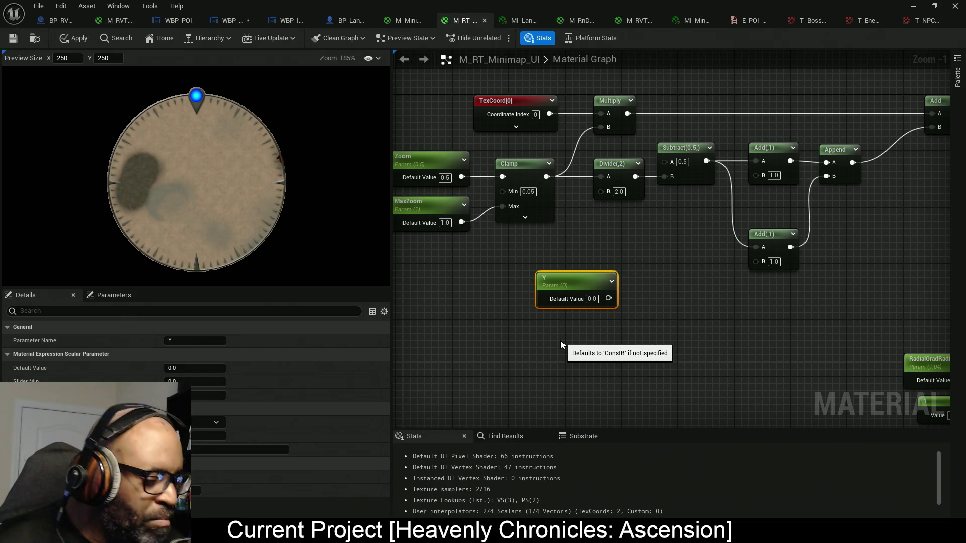
left_click(559, 332)
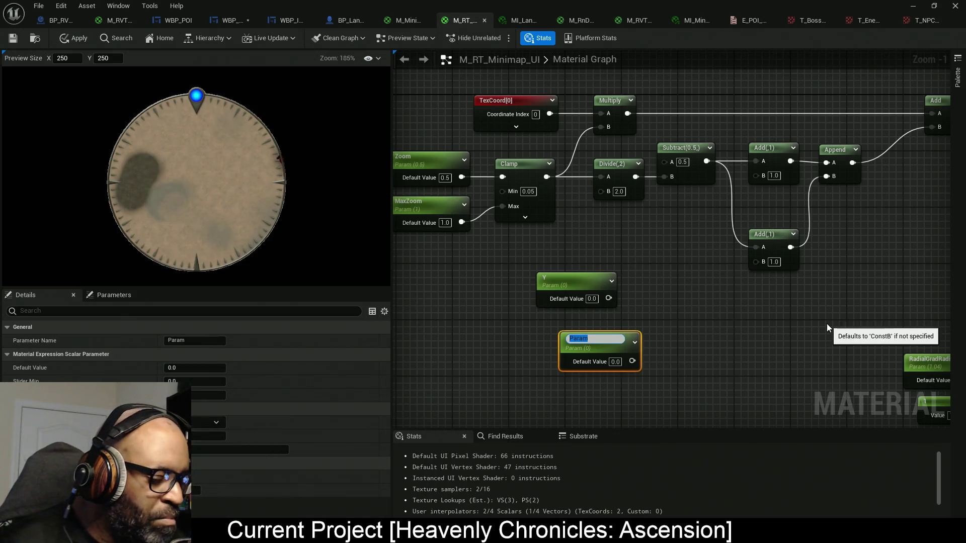
type("X")
key("Return")
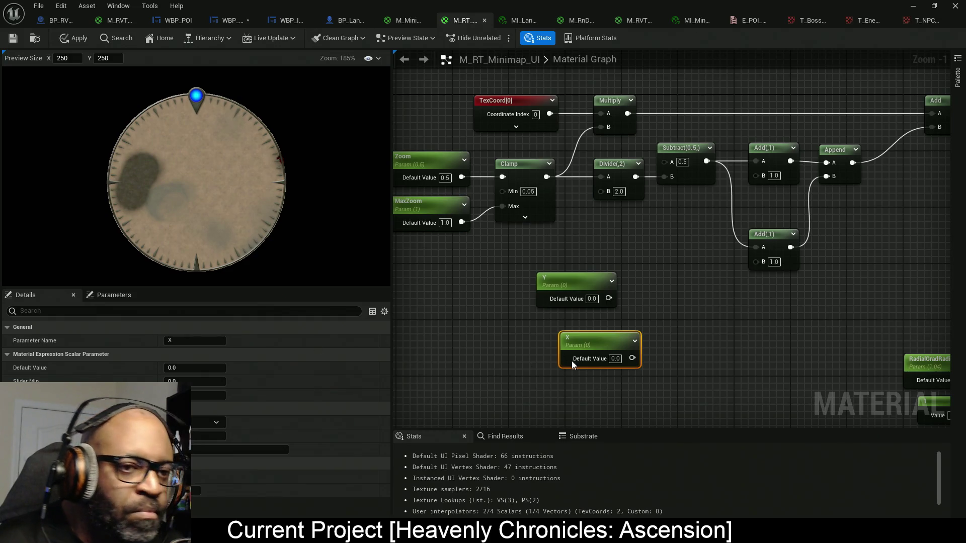
left_click_drag(572, 365, 550, 352)
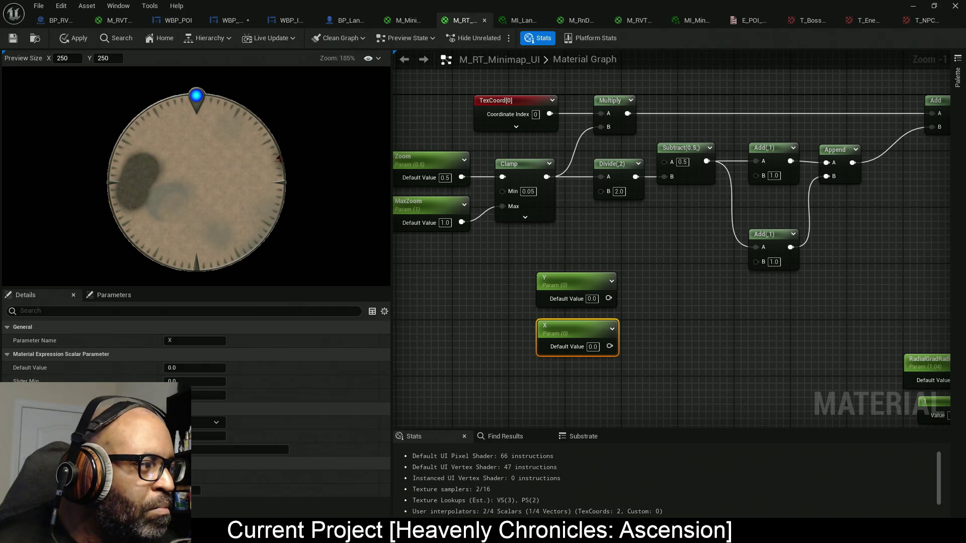
- Add a LevelDimension scalar parameter, then minimize the material editor
left_click_drag(536, 390, 563, 294)
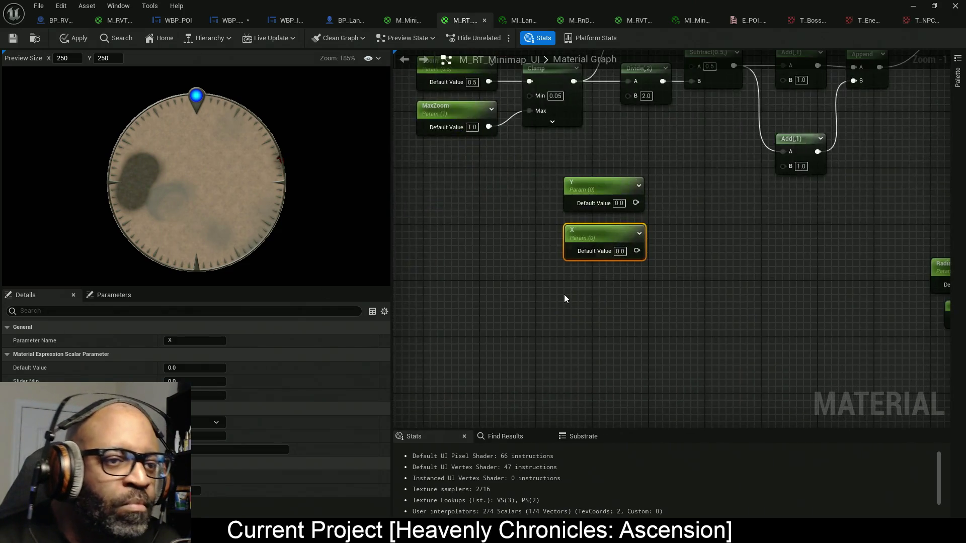
right_click(564, 295)
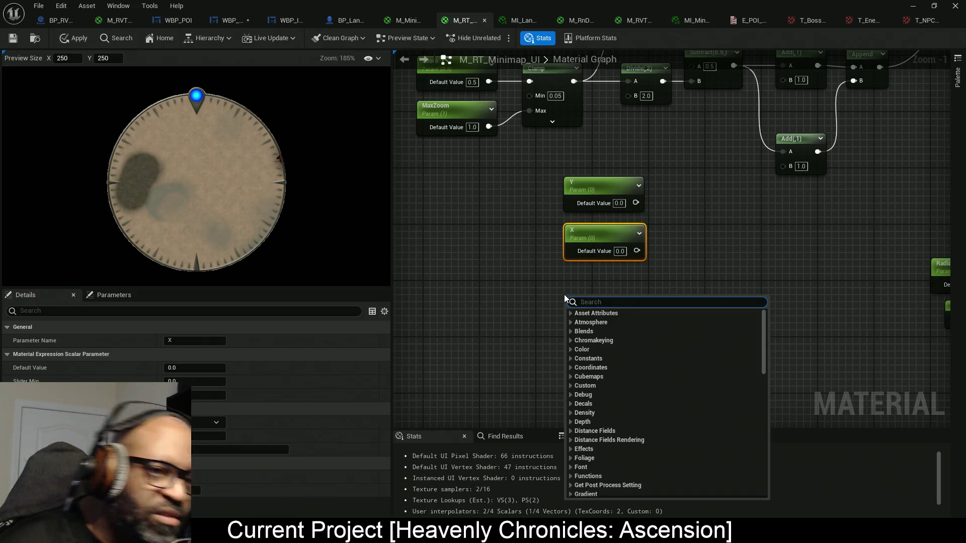
left_click(568, 305)
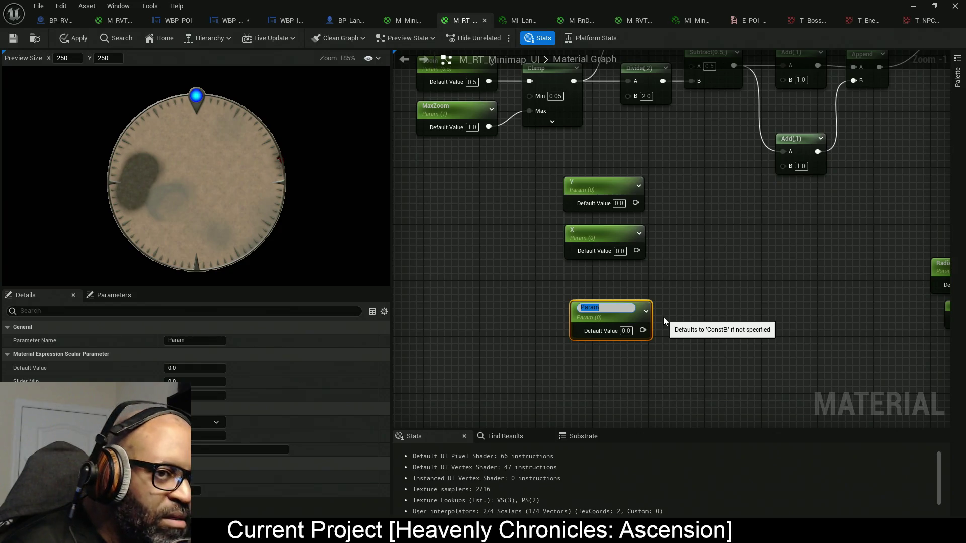
type("LevelDe")
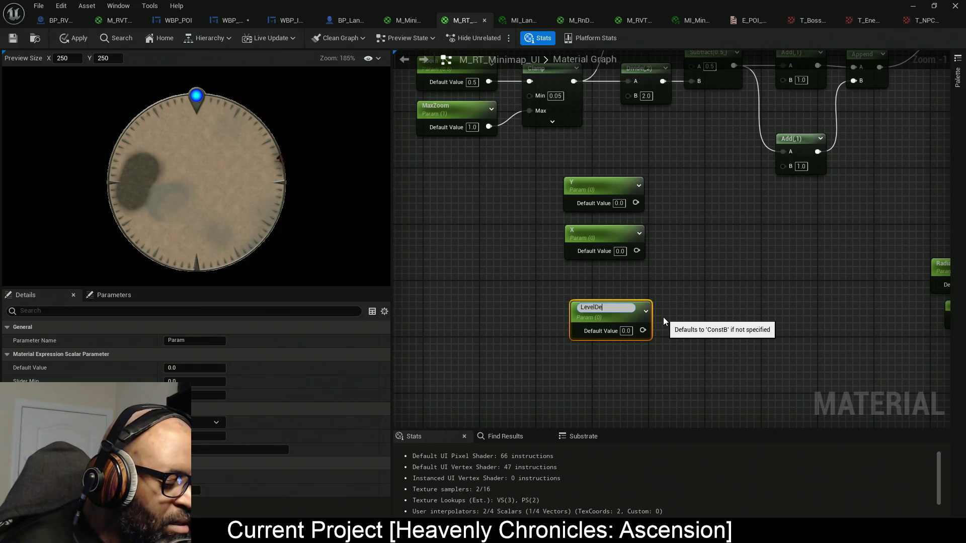
type("imension")
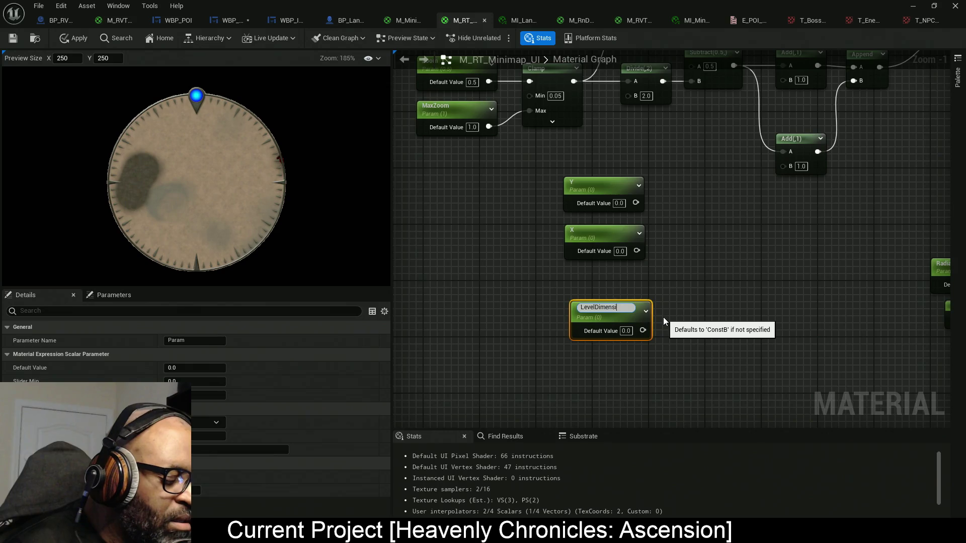
key("Return")
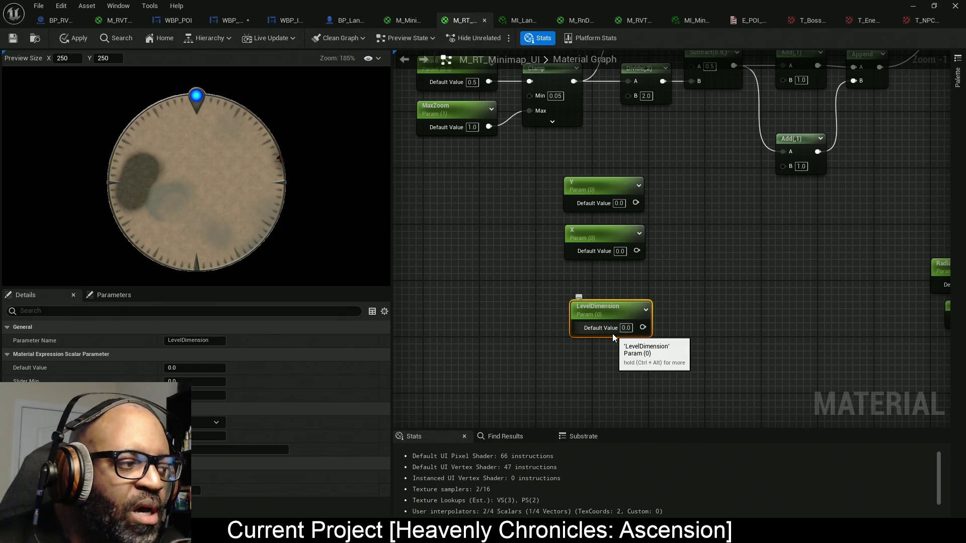
left_click_drag(528, 289, 756, 371)
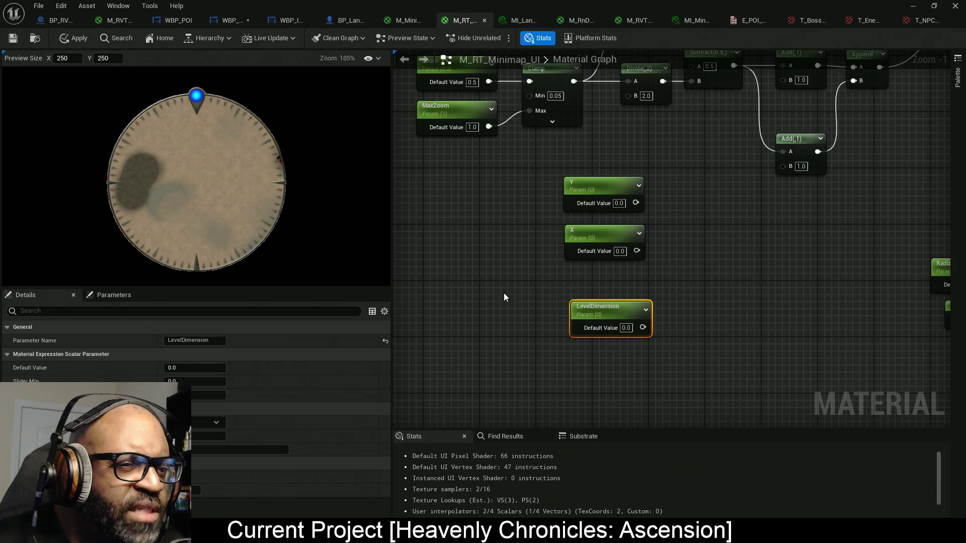
mouse_move(493, 285)
left_mouse_down()
mouse_move(787, 381)
mouse_move(728, 352)
left_mouse_up()
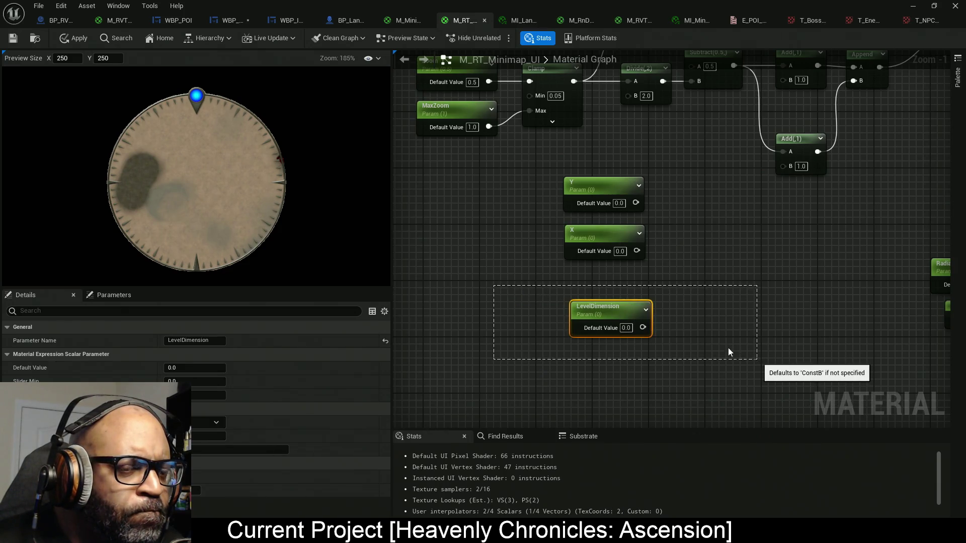
mouse_move(517, 281)
left_mouse_down()
mouse_move(775, 374)
mouse_move(744, 363)
left_mouse_up()
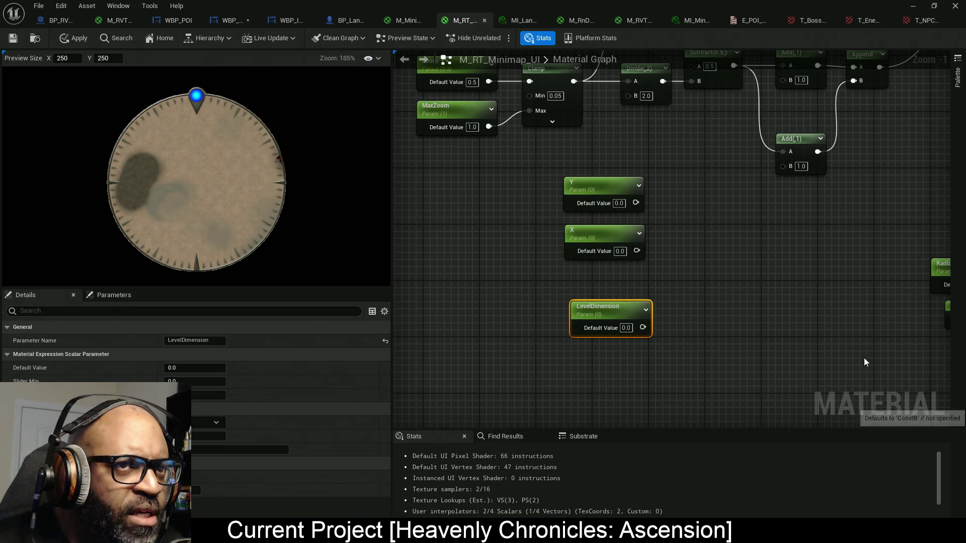
left_click(912, 6)
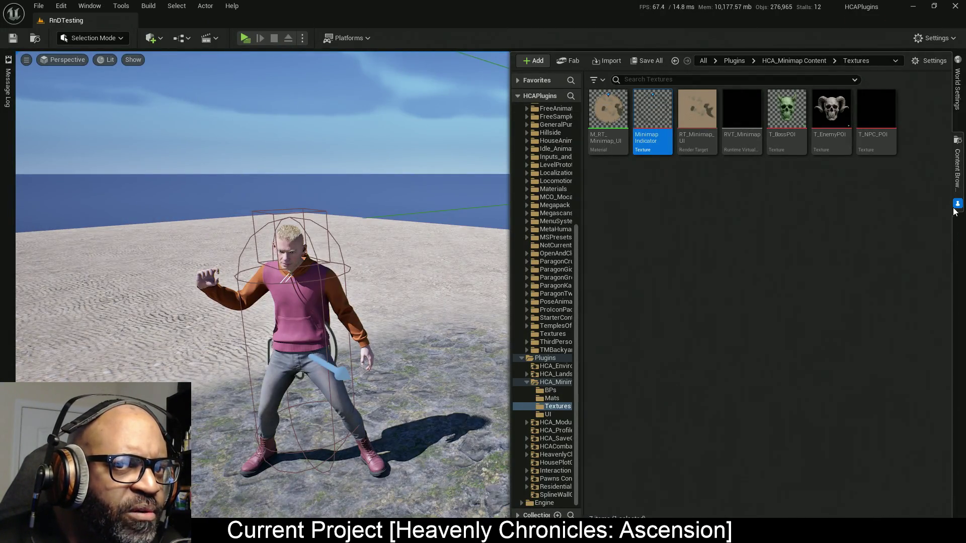
- Fly the viewport camera to an overhead view of the test level, then return to the material editor
mouse_move(360, 238)
left_mouse_down()
mouse_move(427, 269)
mouse_move(412, 299)
mouse_move(444, 304)
mouse_move(332, 302)
mouse_move(362, 294)
left_mouse_up()
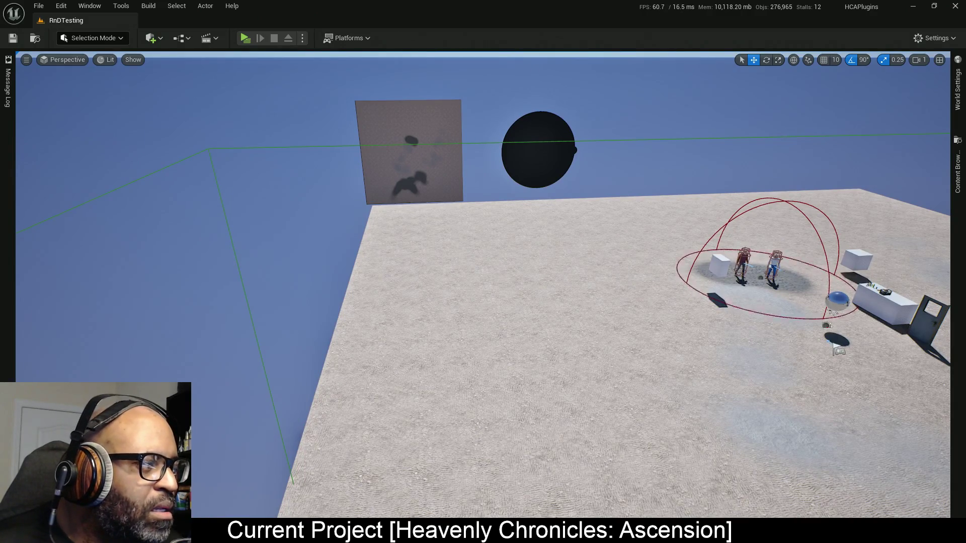
key("super")
left_click(71, 317)
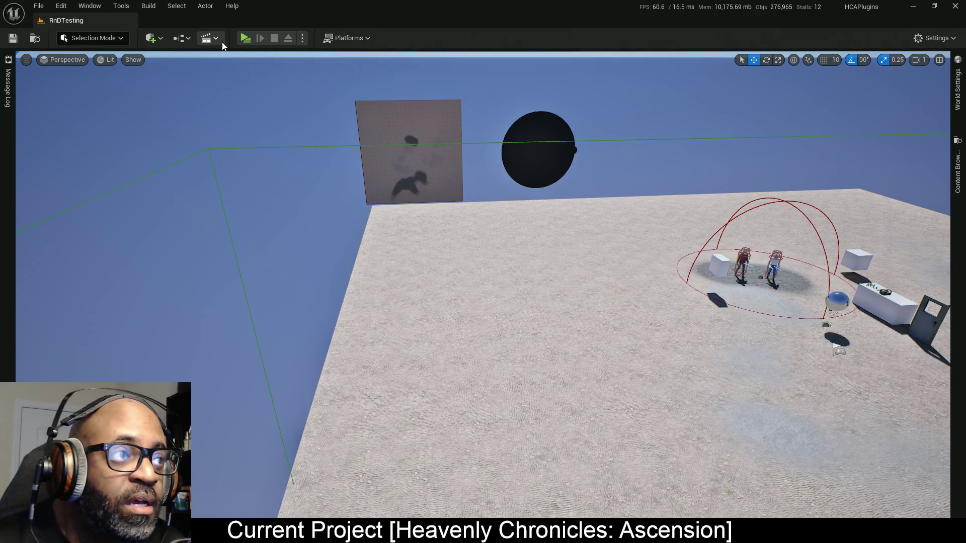
key("alt+Tab")
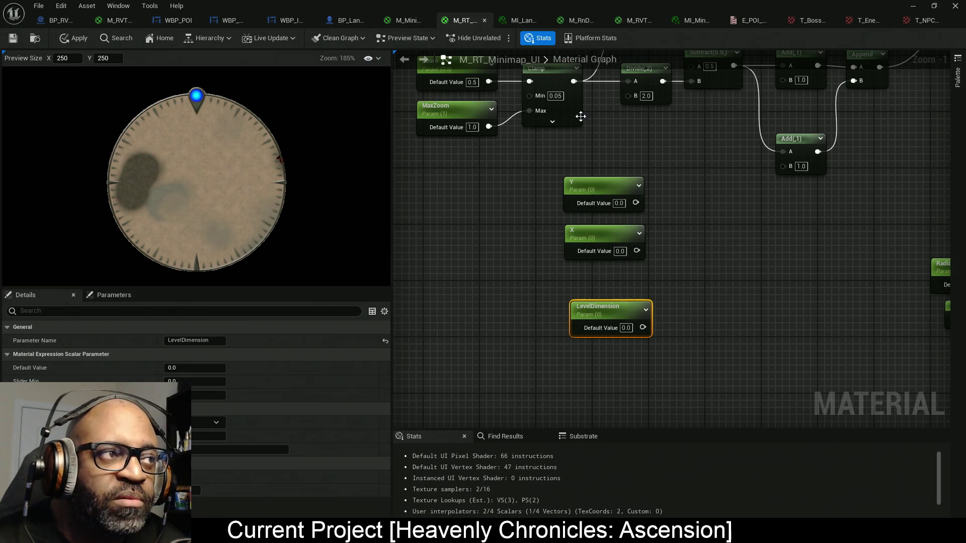
- Apply and save the material, then shift the Y and X parameter nodes down
left_click(88, 40)
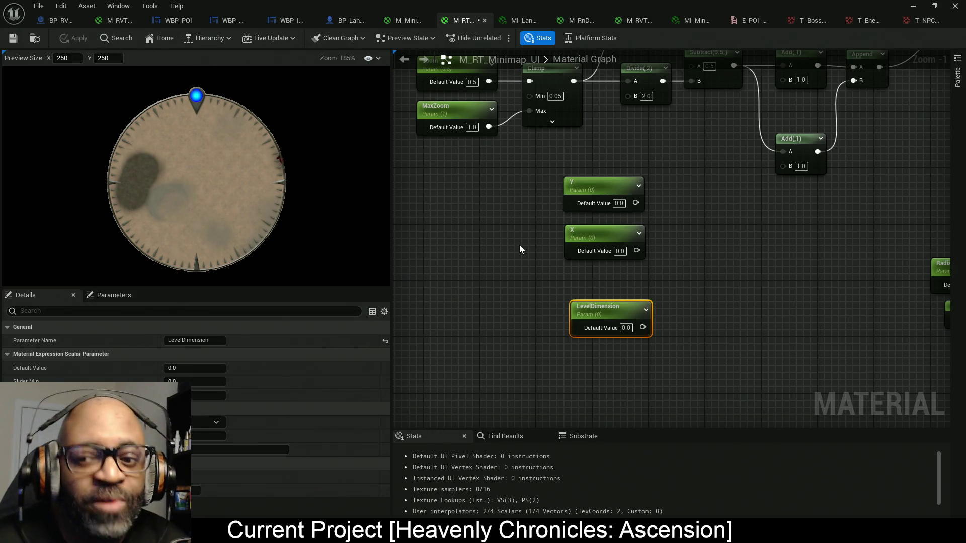
key("ctrl+s")
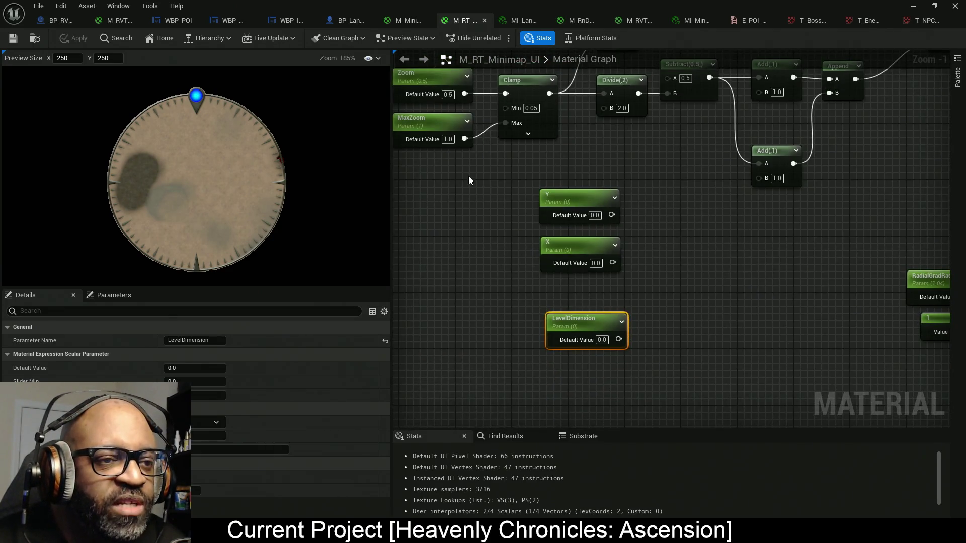
left_click_drag(496, 186, 630, 281)
left_click_drag(584, 248, 591, 283)
left_click_drag(678, 206, 535, 255)
mouse_move(668, 264)
left_mouse_down()
mouse_move(676, 223)
mouse_move(648, 174)
left_mouse_up()
left_click_drag(631, 263, 573, 350)
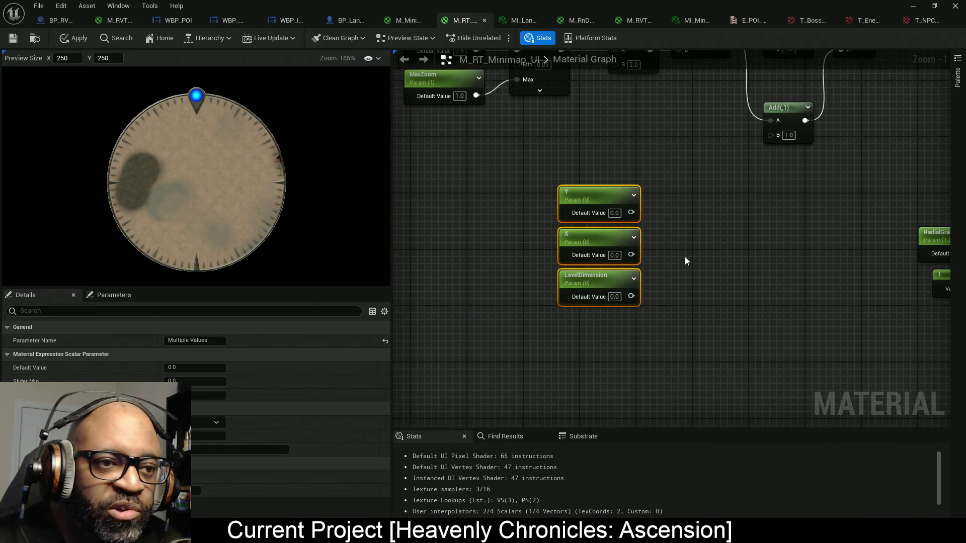
left_click_drag(685, 261, 648, 278)
left_click(622, 265)
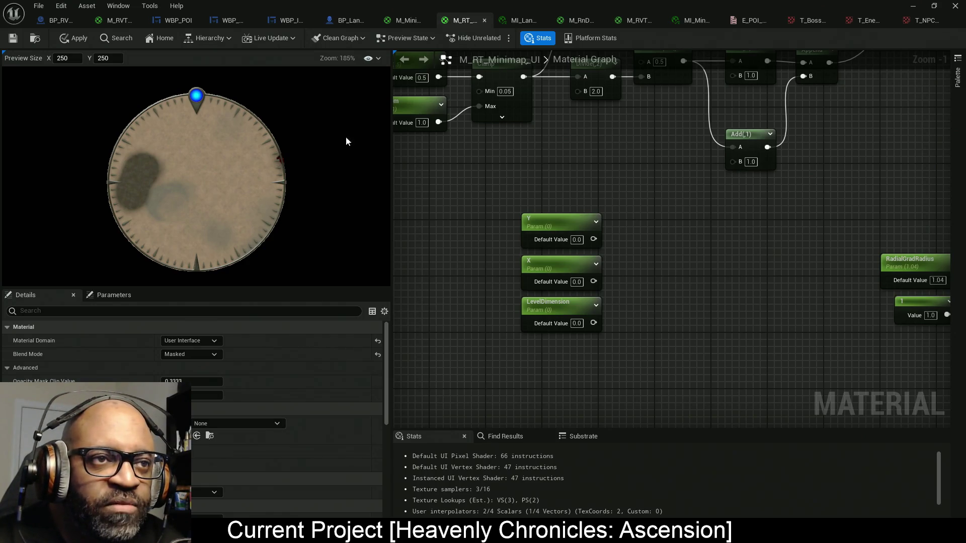
- Straighten the Zoom-to-Append chain's wire into Append, and move Y, X and LevelDimension up-left
left_click_drag(741, 189, 705, 239)
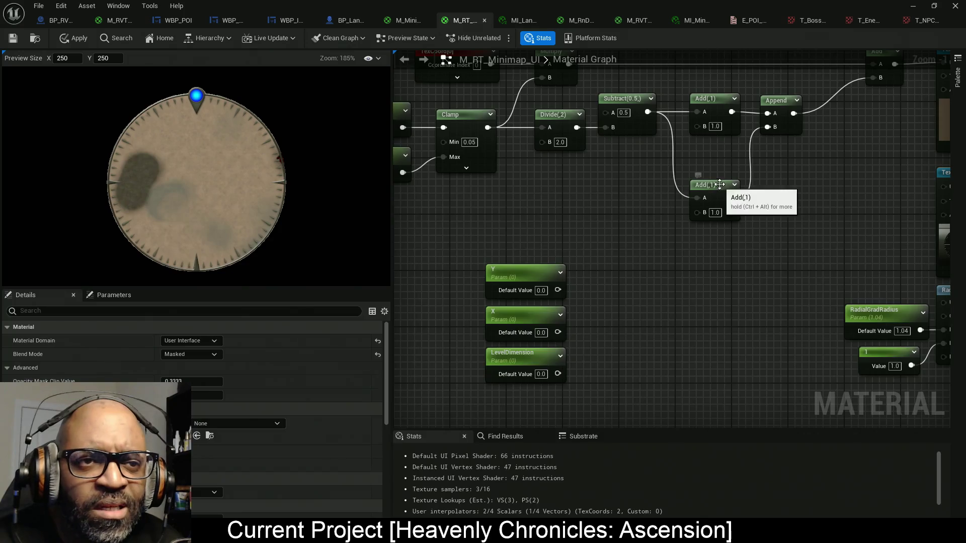
left_click_drag(719, 186, 717, 164)
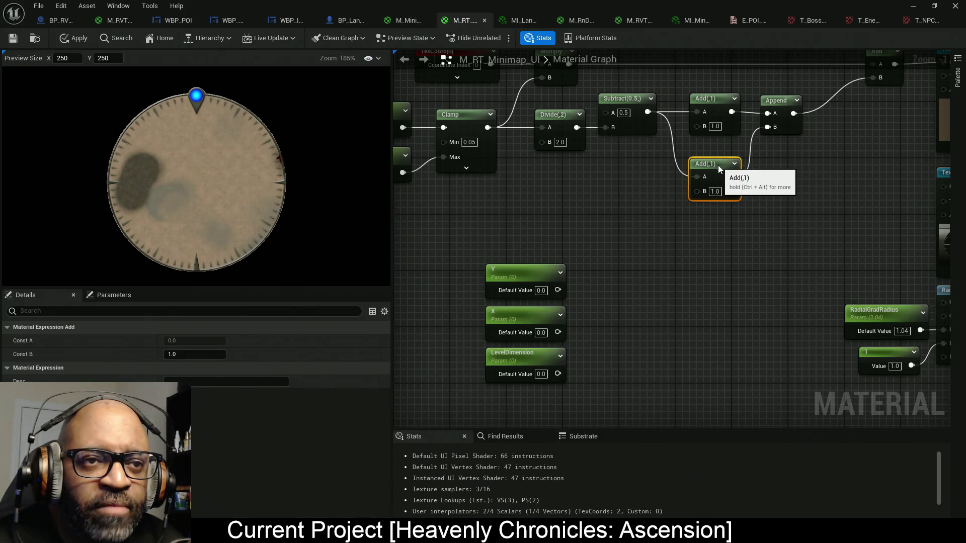
left_click_drag(784, 124, 874, 169)
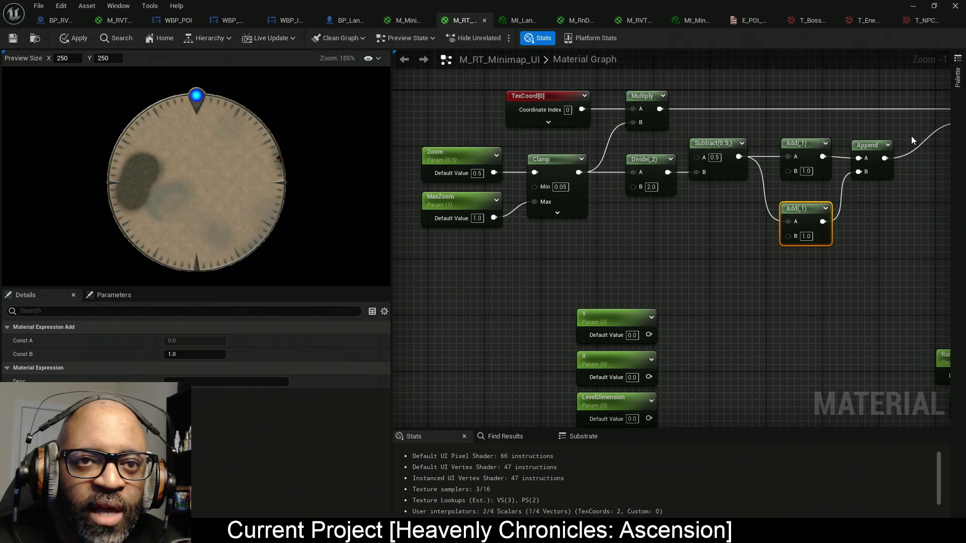
left_click_drag(911, 135, 495, 189)
key("q")
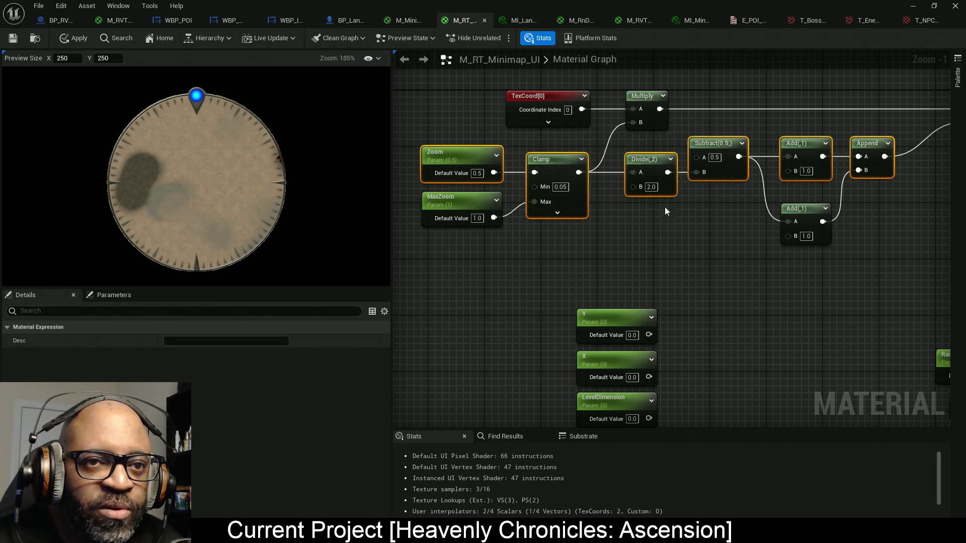
left_click_drag(704, 274, 660, 237)
mouse_move(504, 216)
left_mouse_down()
mouse_move(657, 427)
mouse_move(666, 320)
left_mouse_up()
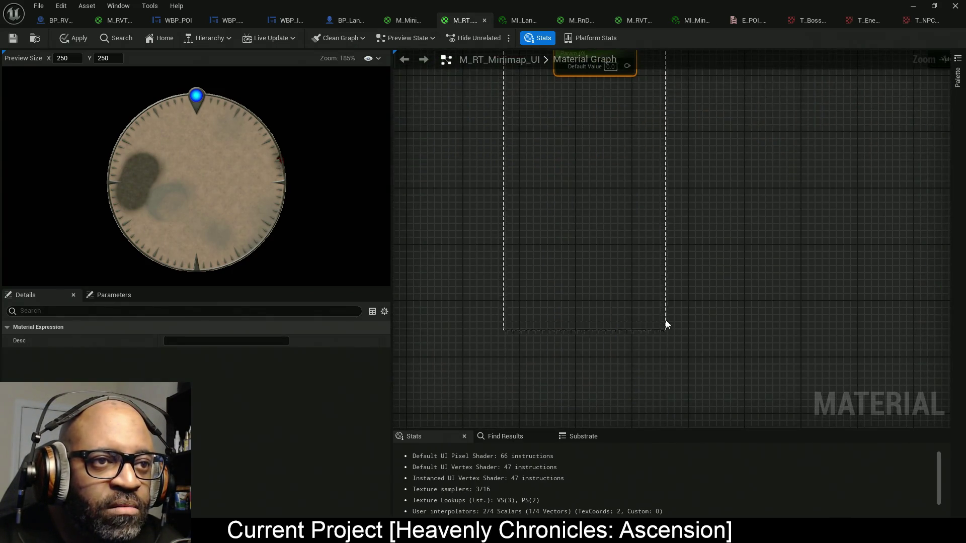
mouse_move(670, 193)
left_mouse_down()
mouse_move(648, 343)
mouse_move(597, 327)
left_mouse_up()
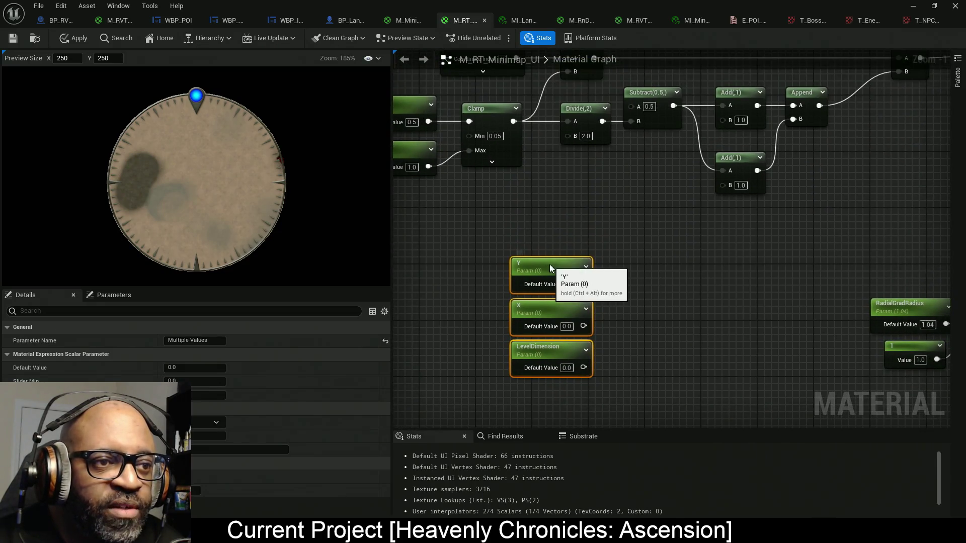
mouse_move(597, 237)
left_mouse_down()
mouse_move(615, 233)
mouse_move(569, 225)
mouse_move(571, 215)
left_mouse_up()
left_click(664, 255)
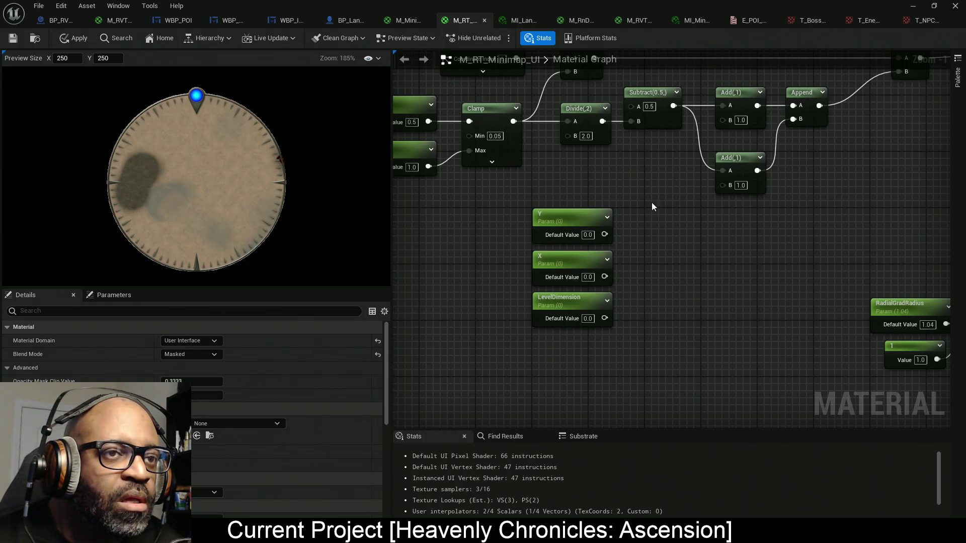
- Zoom the preview, float the material editor aside to glimpse the level, then maximize it again
scroll(282, 143, "up", 6)
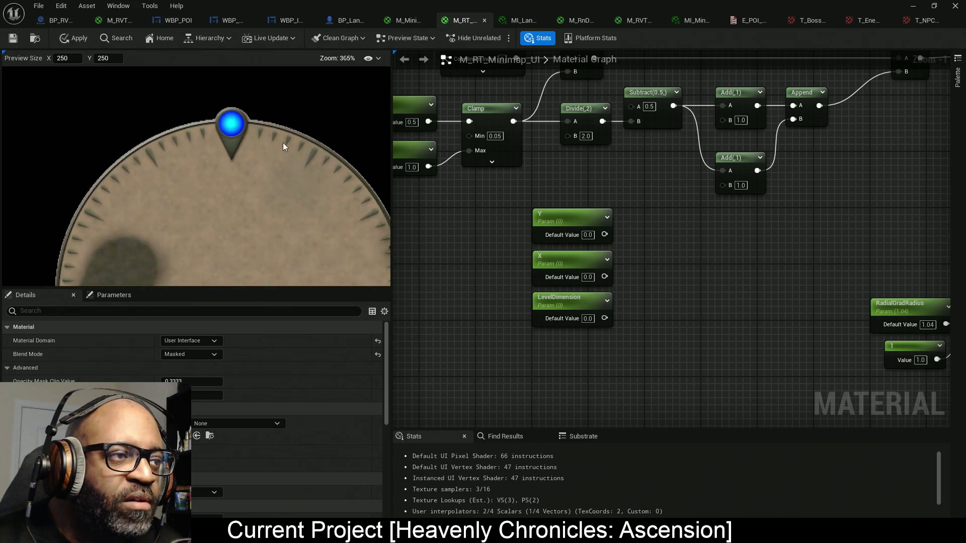
scroll(283, 143, "up", 1)
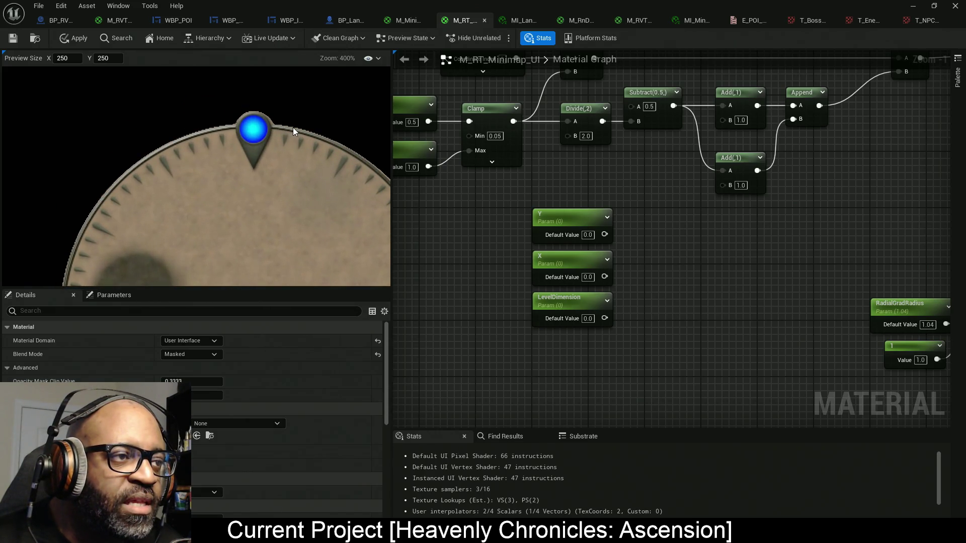
mouse_move(352, 6)
left_mouse_down()
mouse_move(332, 98)
mouse_move(474, 53)
left_mouse_up()
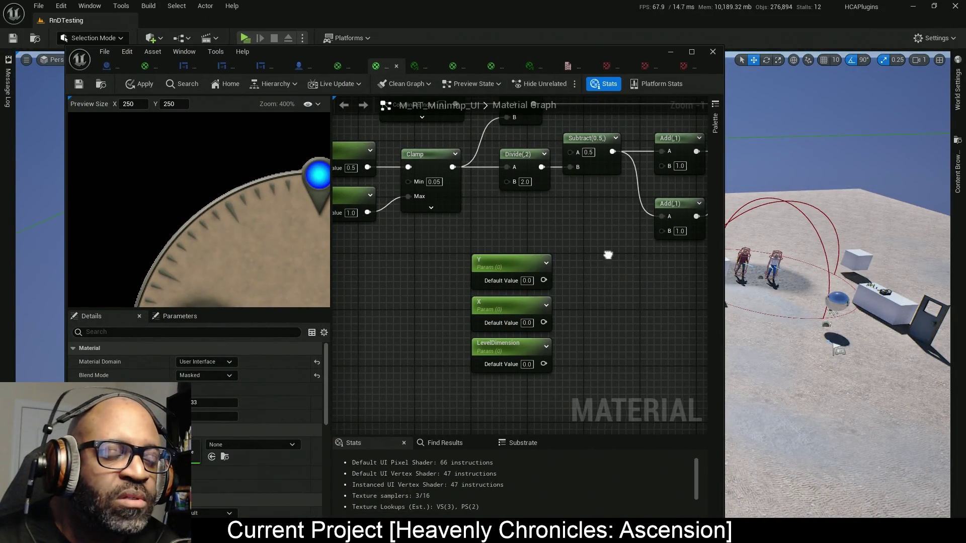
left_click_drag(608, 255, 515, 285)
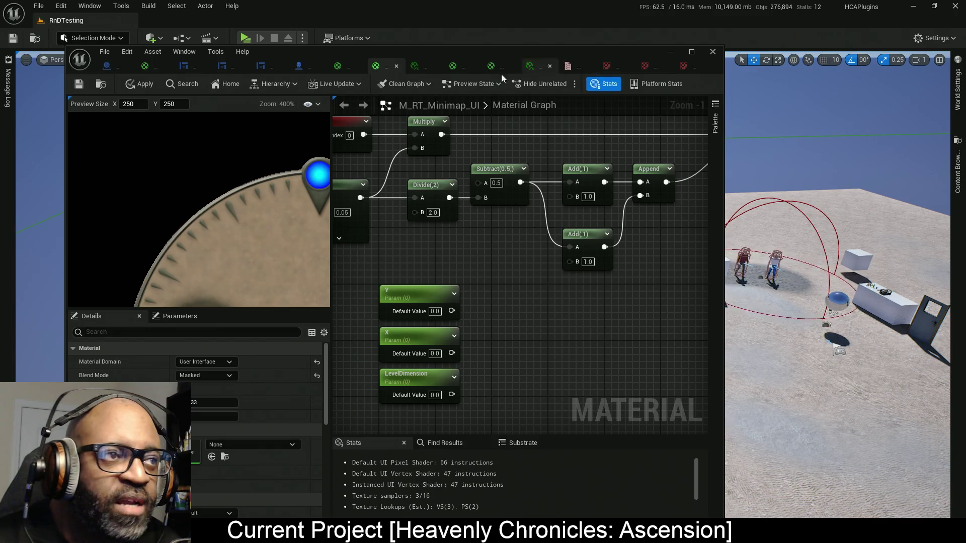
left_click_drag(509, 49, 377, 50)
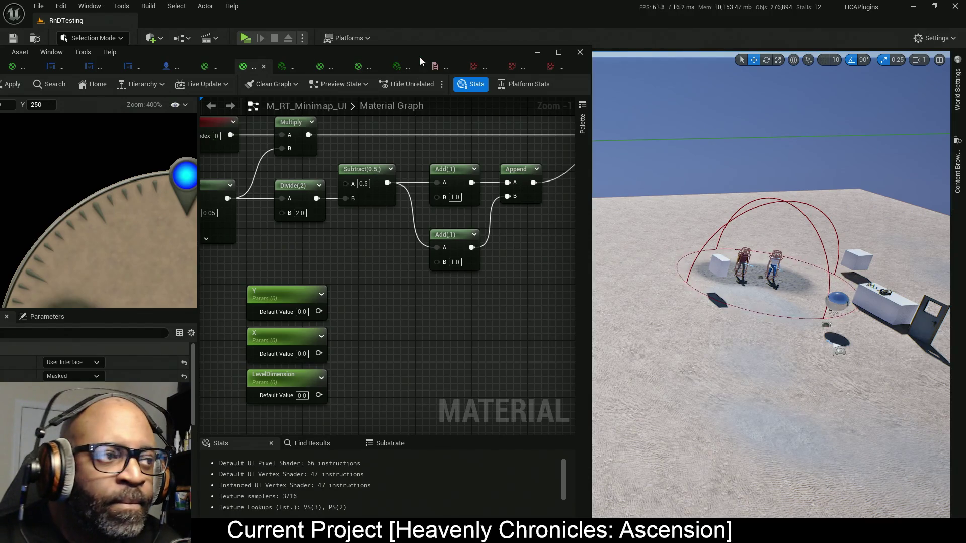
double_click(431, 51)
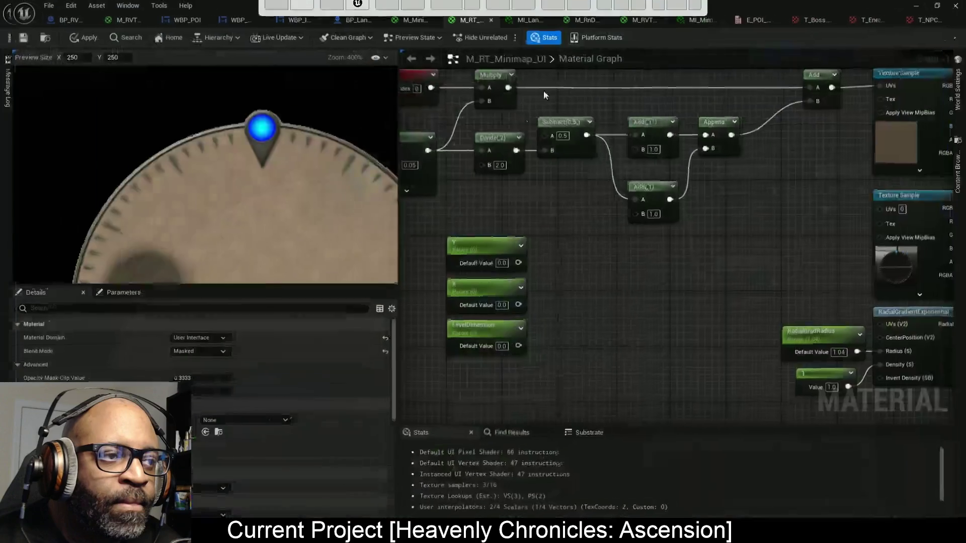
- Zoom through the material graph and briefly shrink the editor to the level viewport before restoring it
scroll(295, 133, "down", 2)
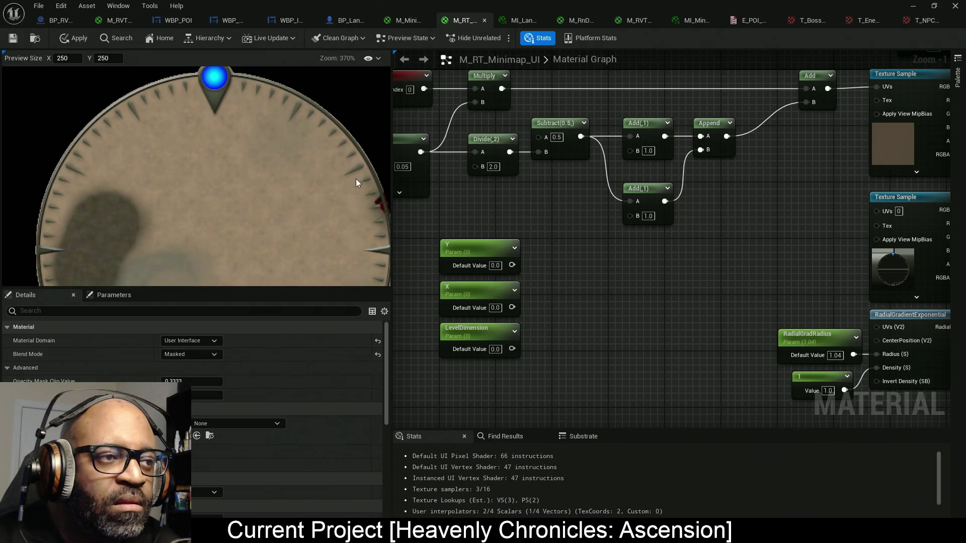
scroll(270, 239, "down", 3)
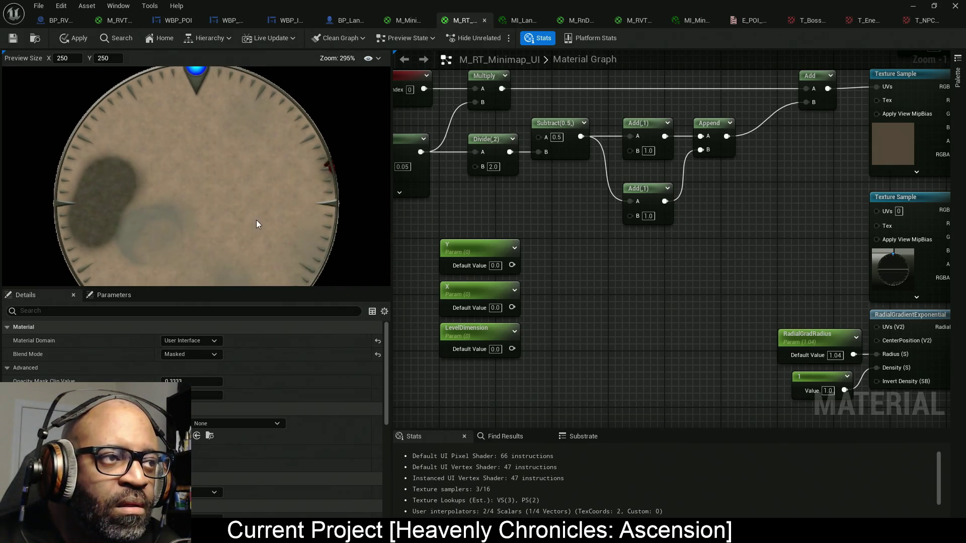
scroll(267, 212, "down", 1)
scroll(295, 215, "down", 5)
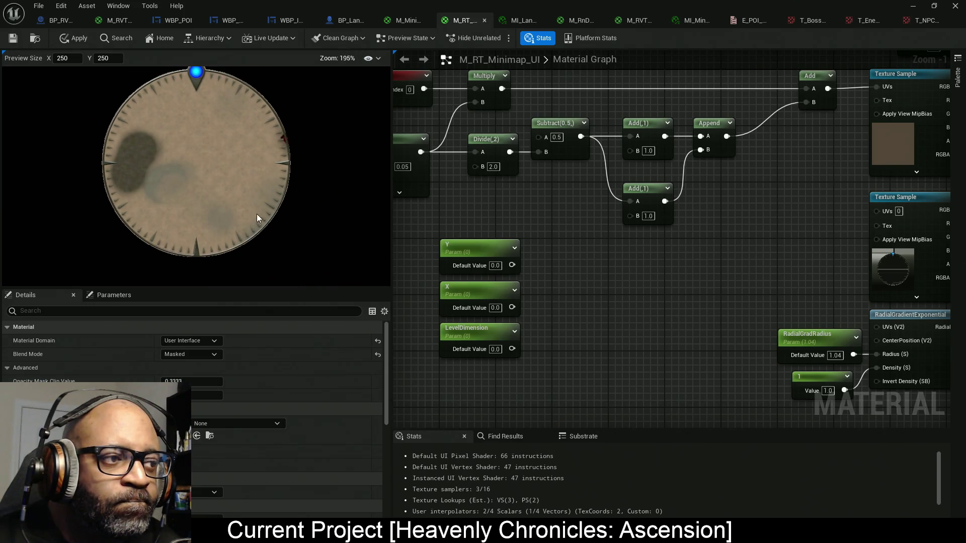
scroll(225, 202, "up", 3)
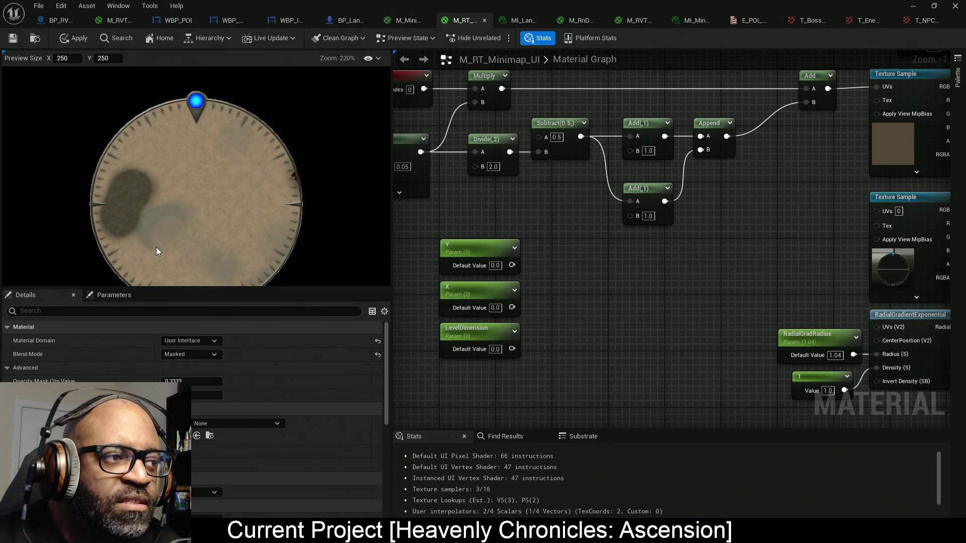
mouse_move(545, 23)
left_mouse_down()
mouse_move(393, 23)
mouse_move(60, 106)
left_mouse_up()
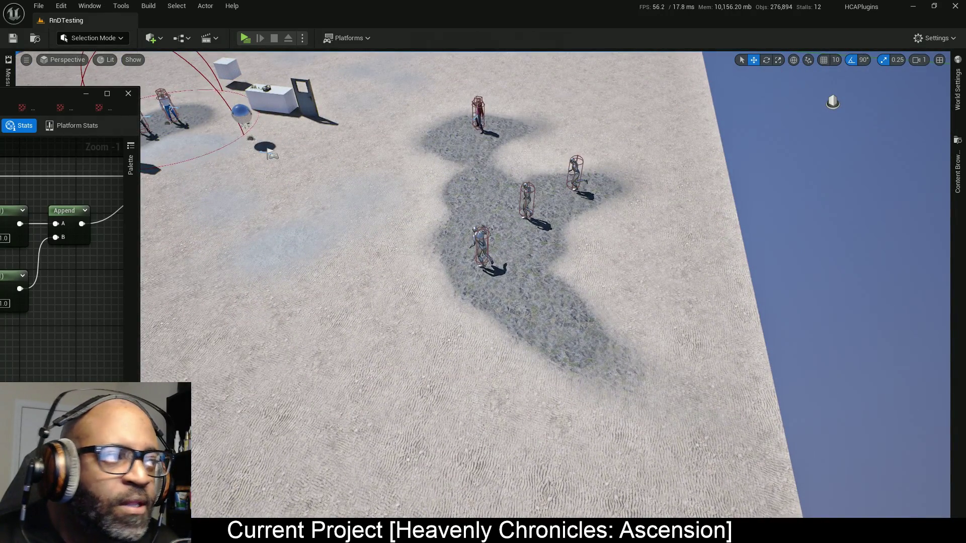
left_click(107, 93)
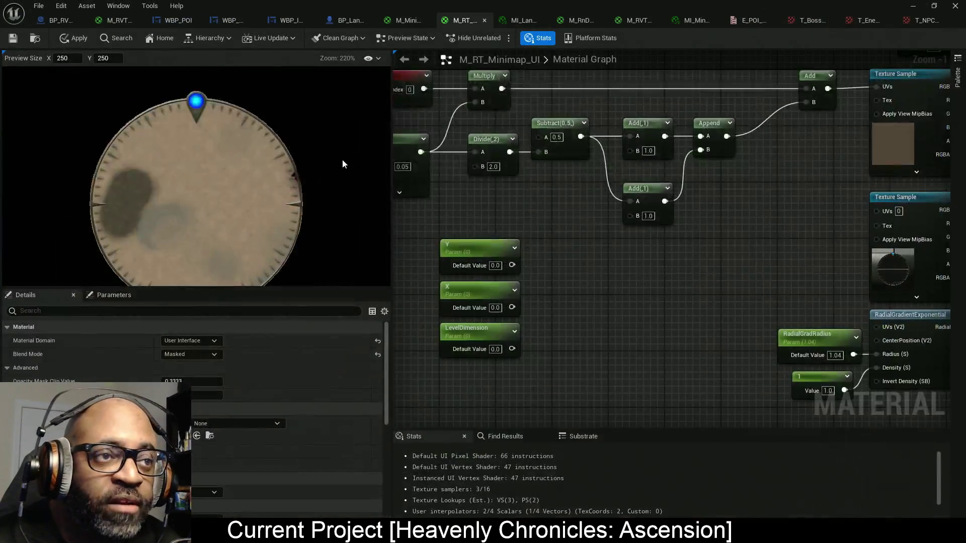
- Select the lower Texture Sample to reveal its MinimapIndicator texture and open that texture
mouse_move(664, 234)
left_mouse_down()
mouse_move(556, 204)
mouse_move(660, 235)
left_mouse_up()
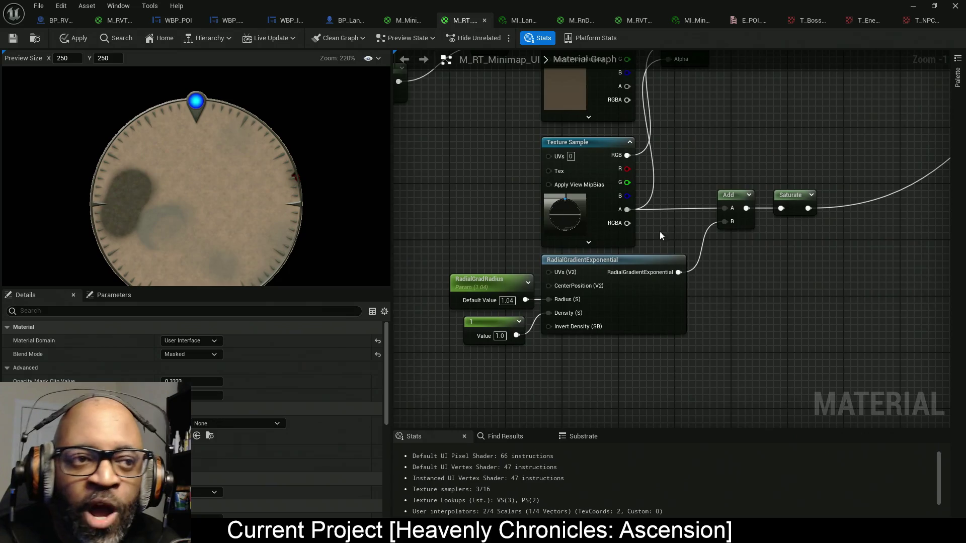
left_click(570, 219)
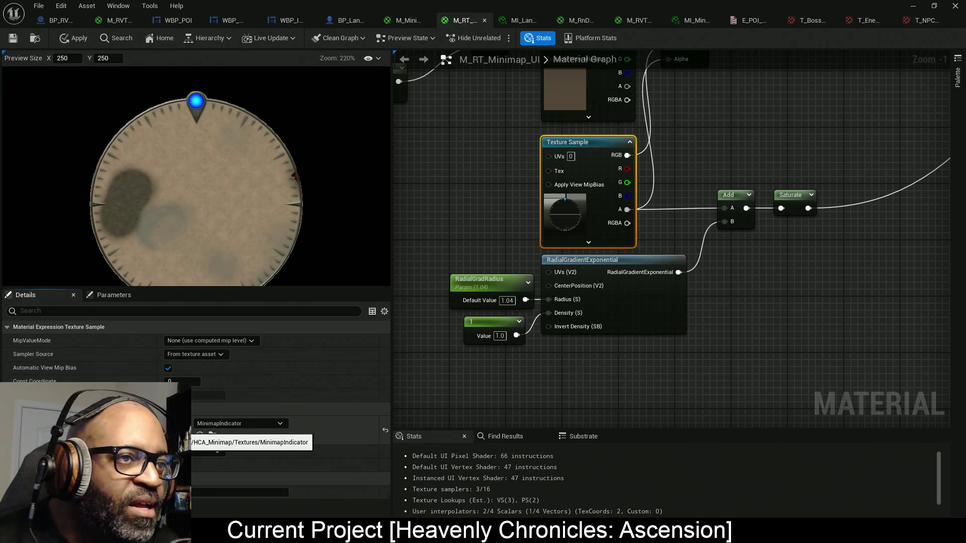
double_click(184, 427)
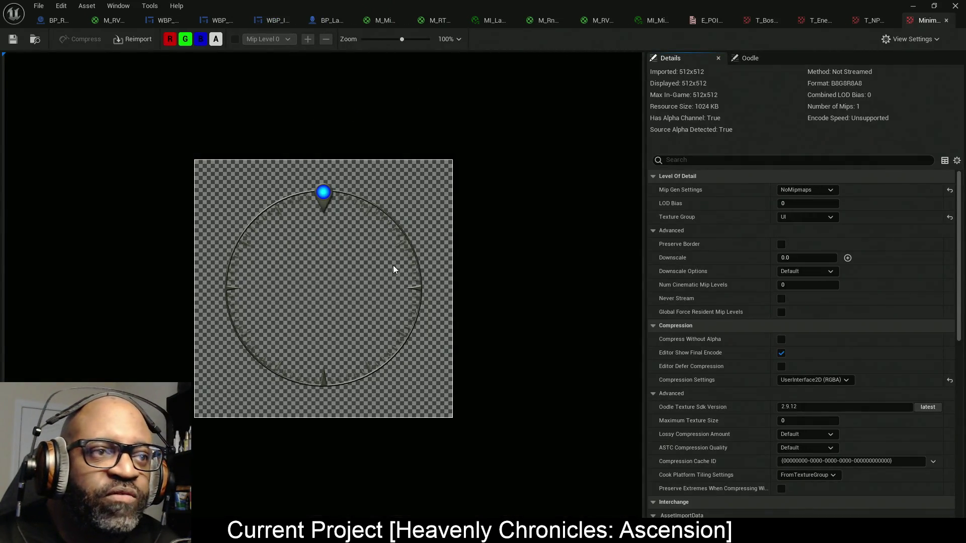
- Toggle MinimapIndicator's alpha channel off and on to compare raw colours against transparency, zooming the preview
left_click(216, 40)
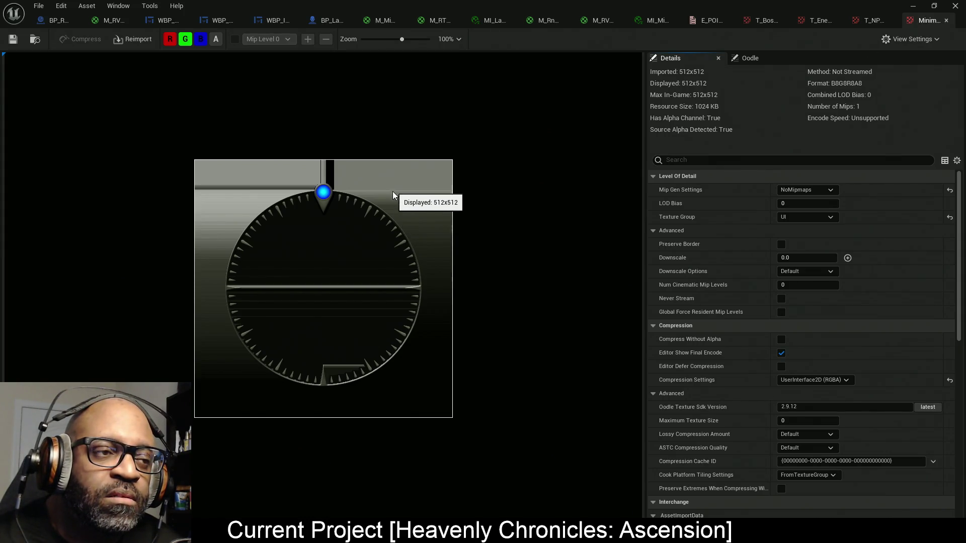
scroll(391, 206, "up", 5)
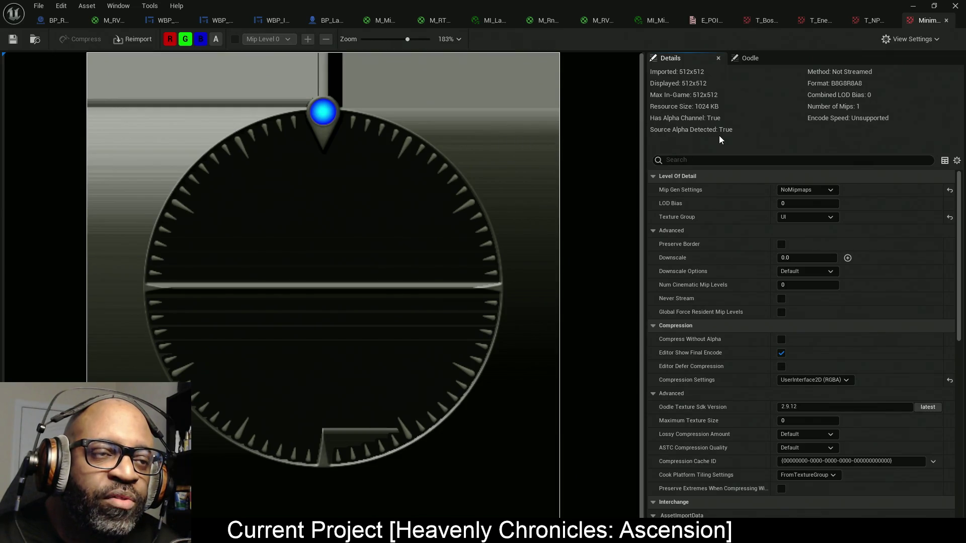
left_click(216, 40)
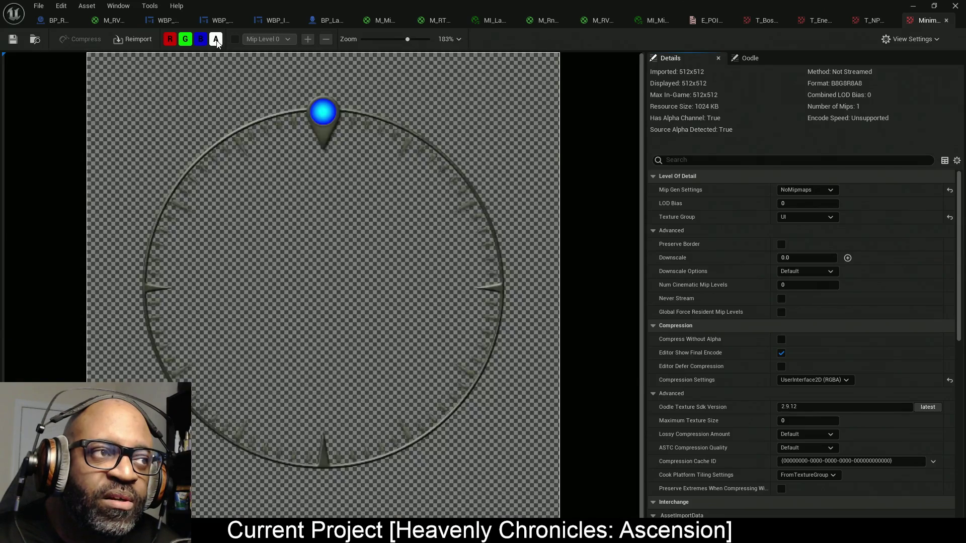
left_click(216, 40)
left_click(216, 40)
left_click(216, 40)
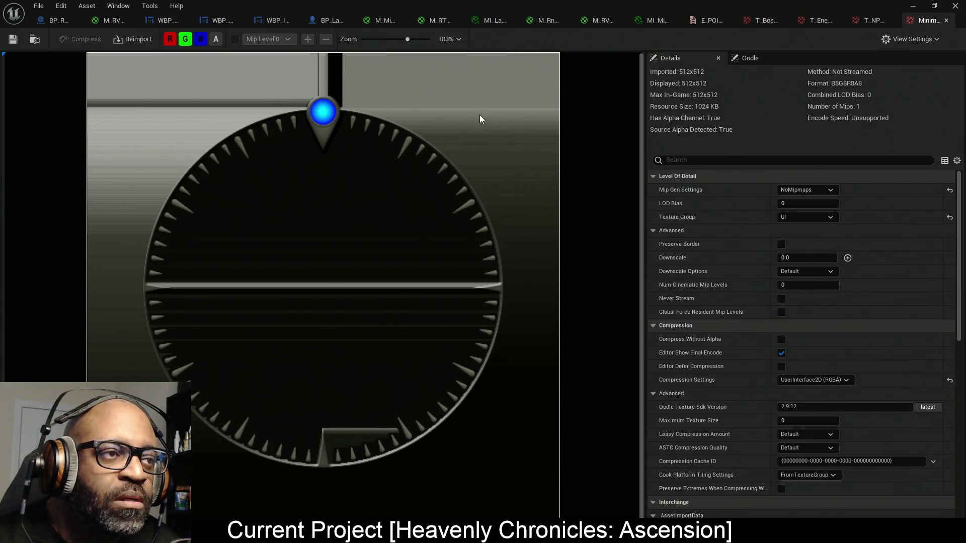
scroll(368, 127, "up", 1)
scroll(370, 123, "down", 2)
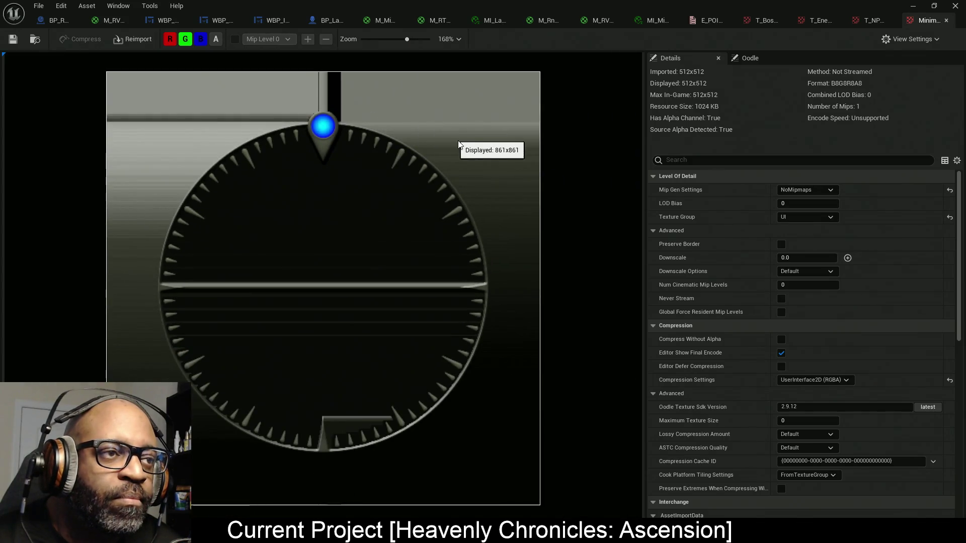
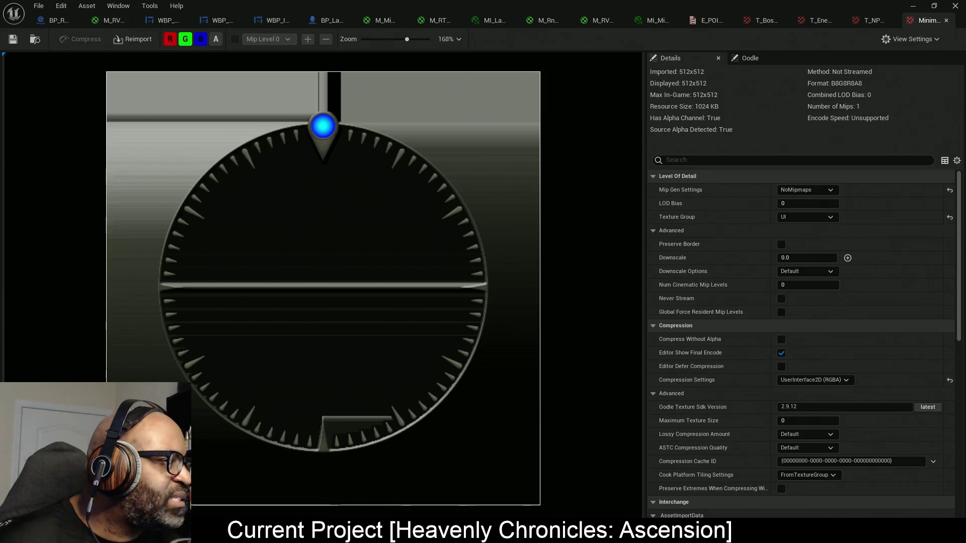
- Check the compass reference images, then launch the level in a standalone play window
key("alt+Tab")
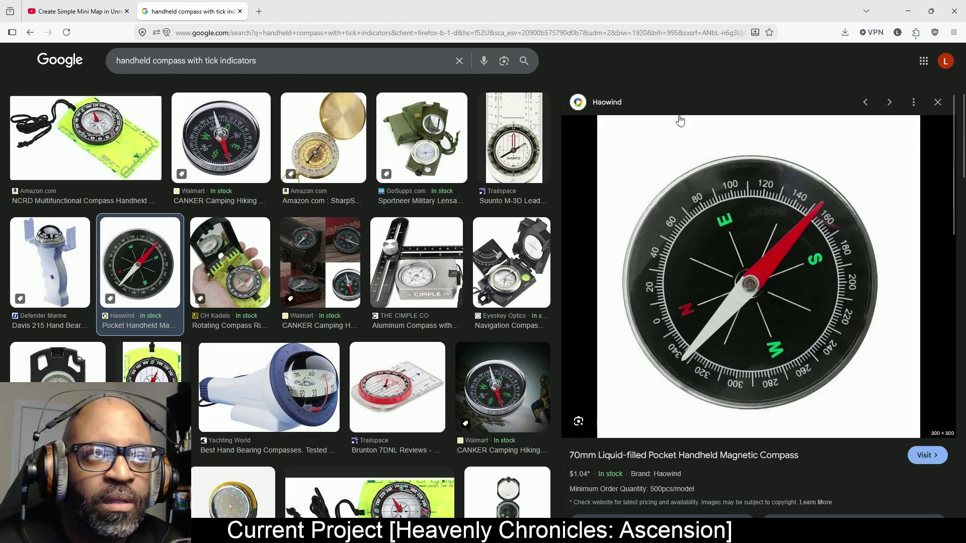
key("alt+Tab")
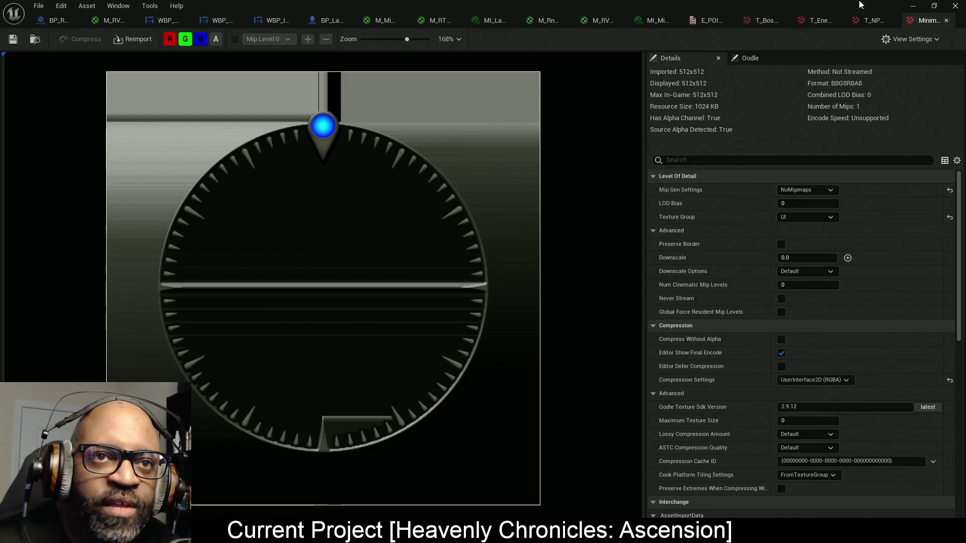
left_click(913, 5)
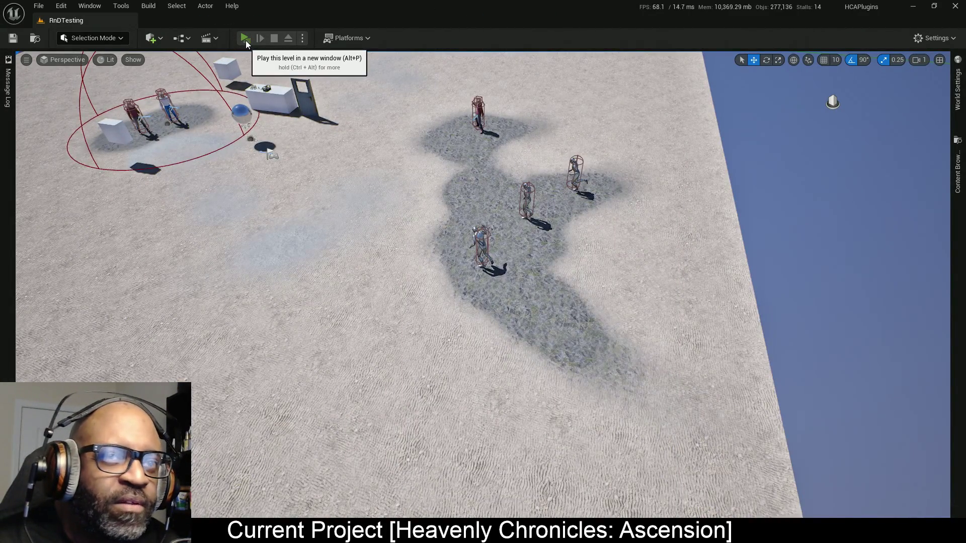
left_click(245, 40)
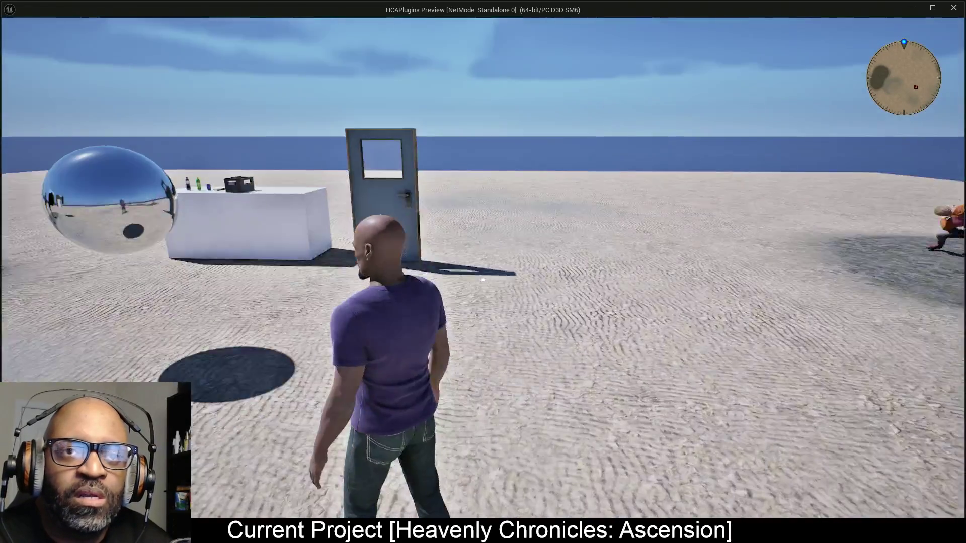
- Walk the character forward, back and sideways to watch the minimap, then exit the preview
key("w")
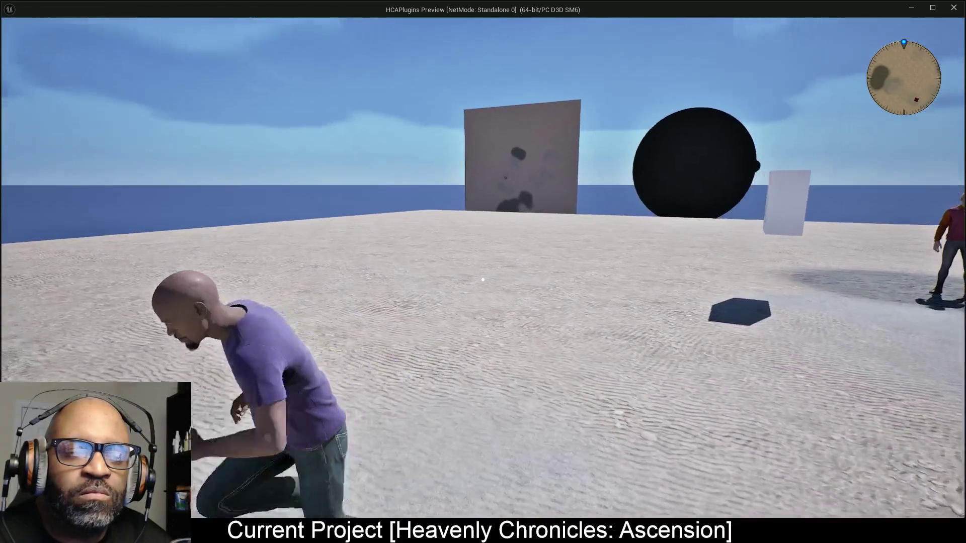
key("s")
key("s")
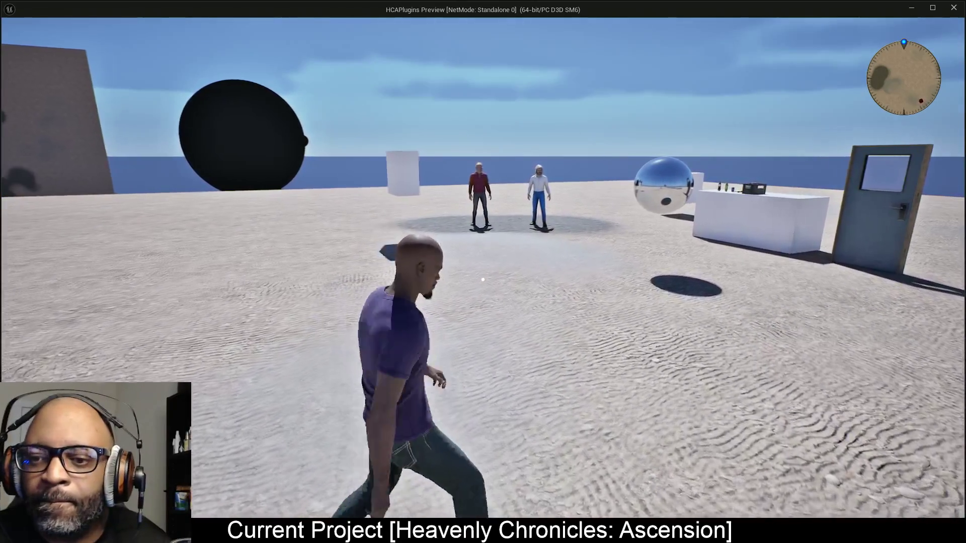
key("d")
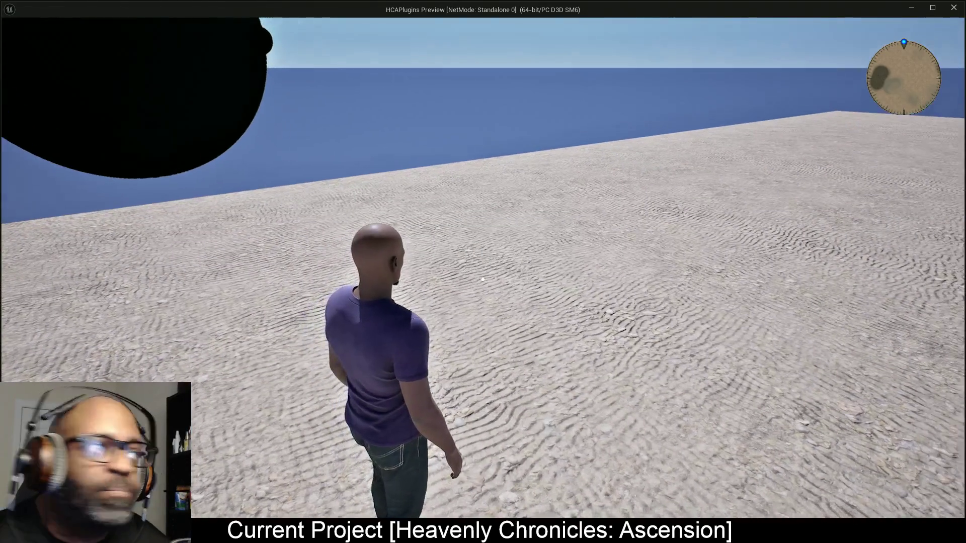
key("Escape")
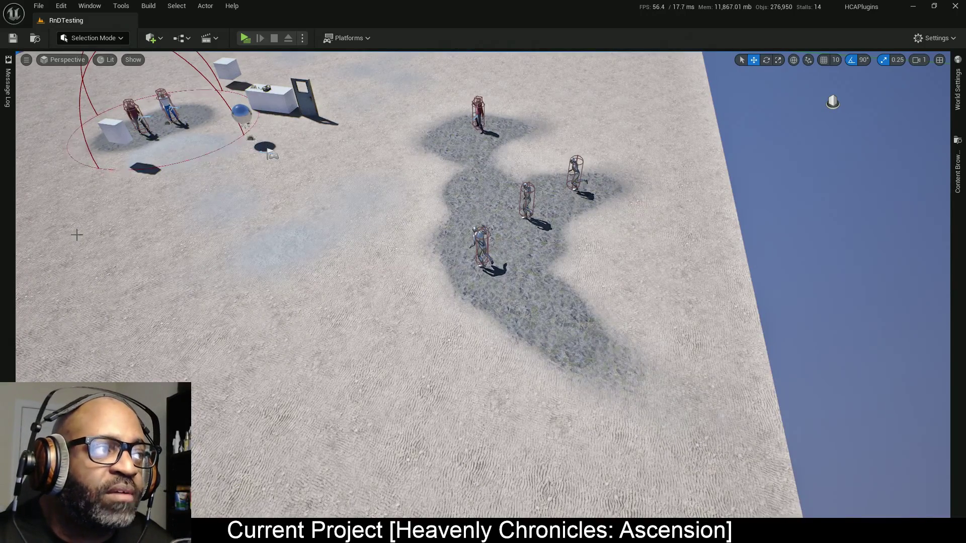
- In the M_RT_Minimap_UI graph, enter 5050 as LevelDimension's default value and apply
key("alt+Tab")
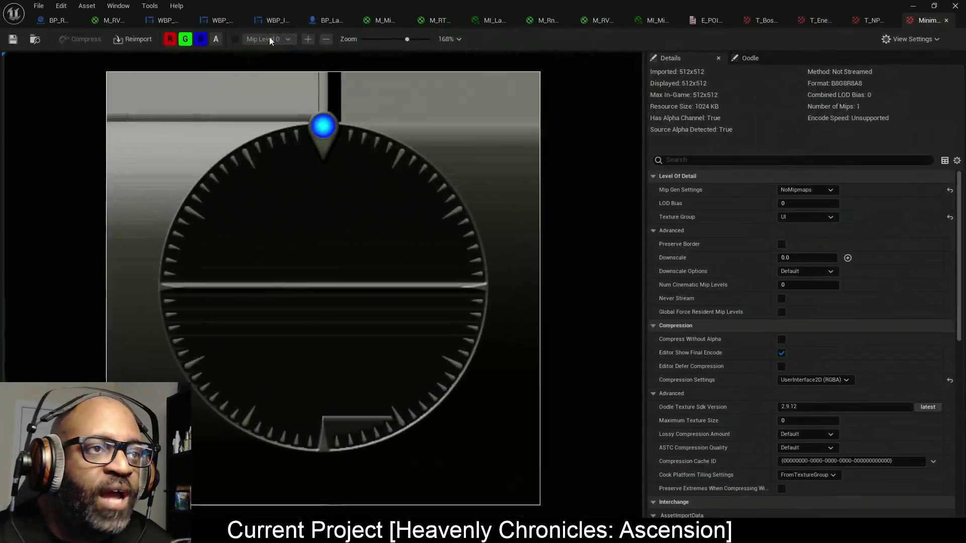
left_click(433, 20)
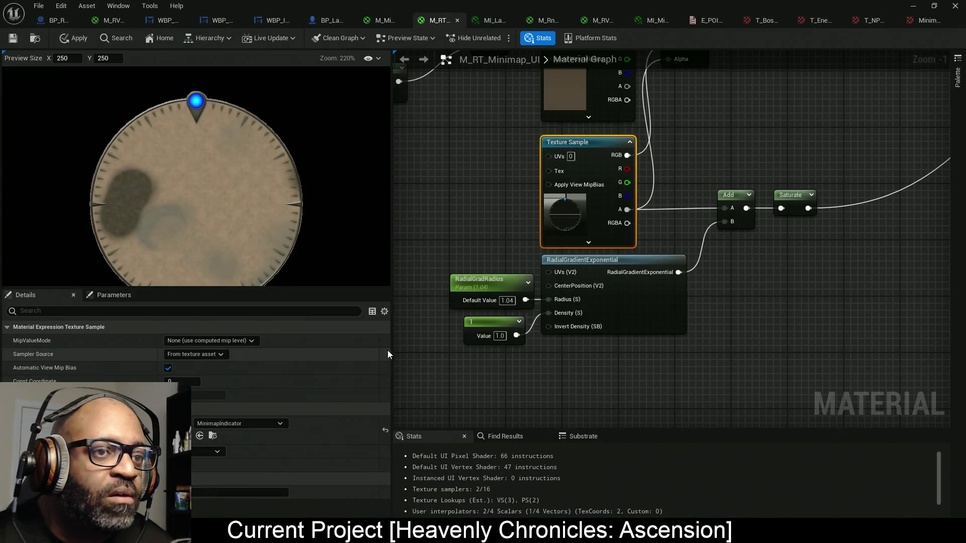
mouse_move(397, 352)
left_mouse_down()
mouse_move(850, 467)
mouse_move(850, 402)
left_mouse_up()
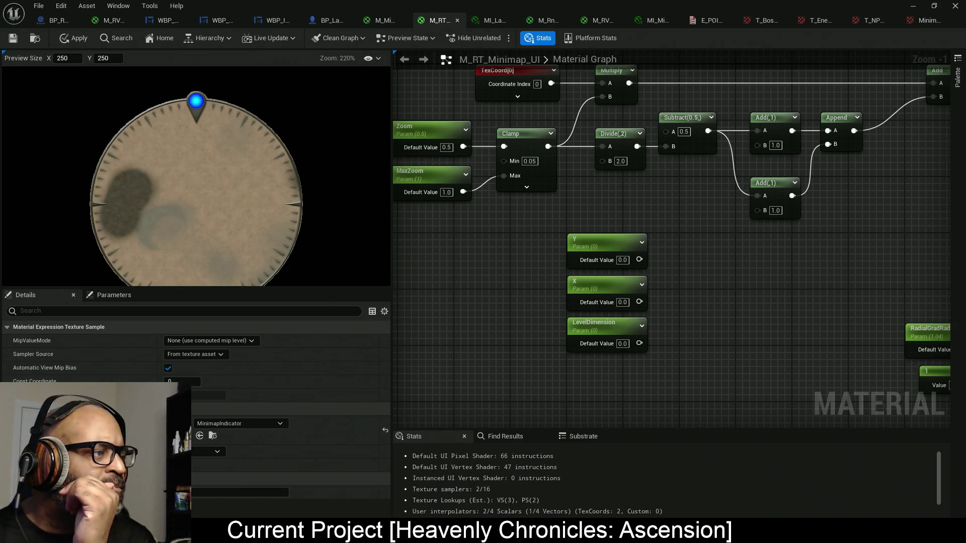
left_click_drag(537, 5, 325, 382)
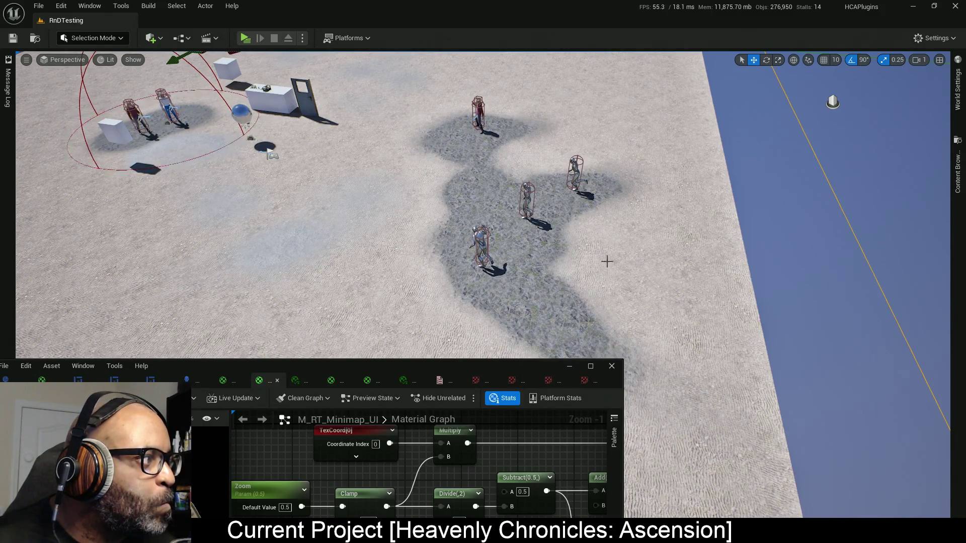
mouse_move(388, 364)
left_mouse_down()
mouse_move(430, 290)
mouse_move(490, 113)
mouse_move(490, 4)
left_mouse_up()
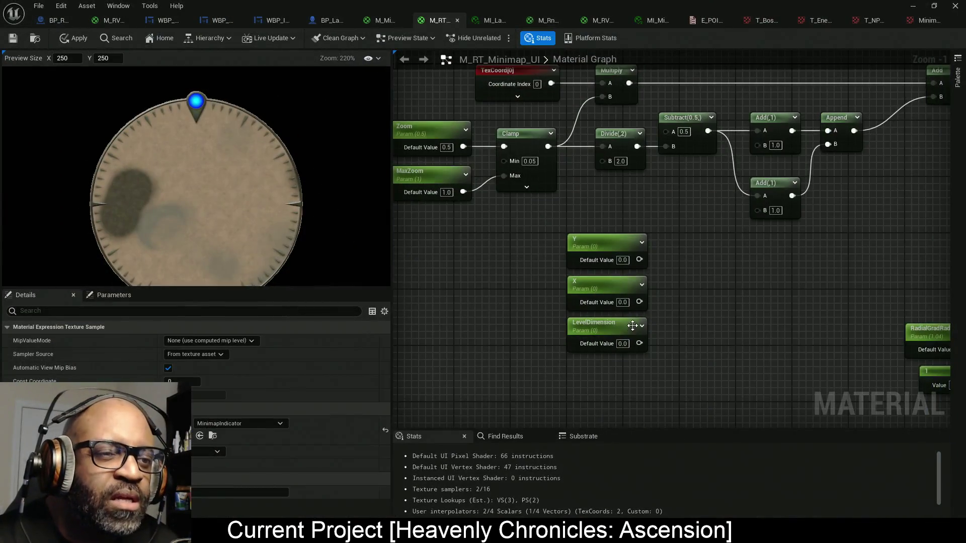
left_click(623, 344)
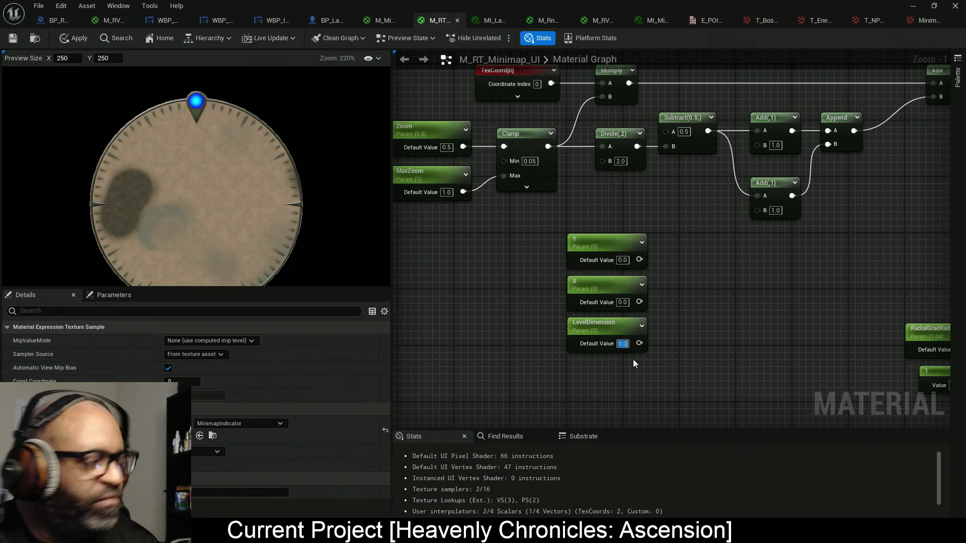
type("5050")
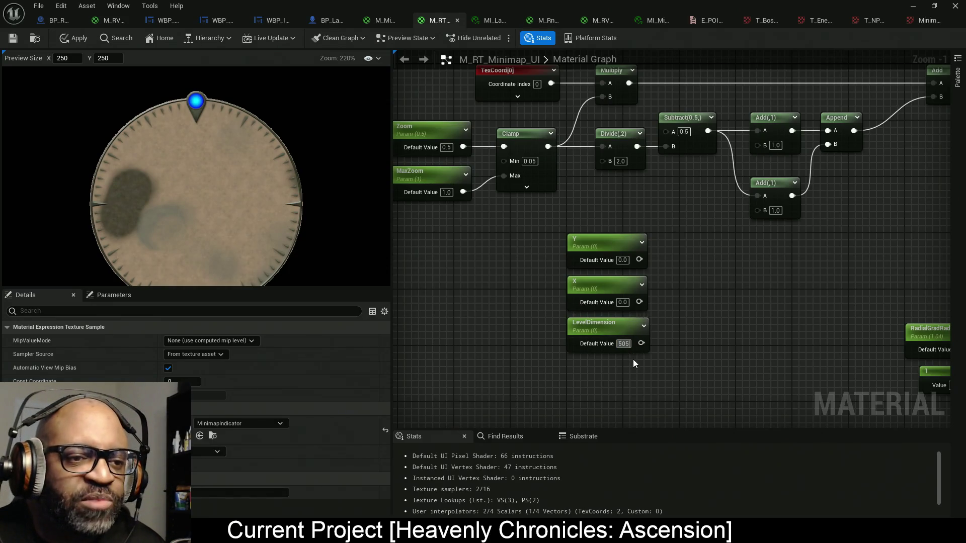
key("Return")
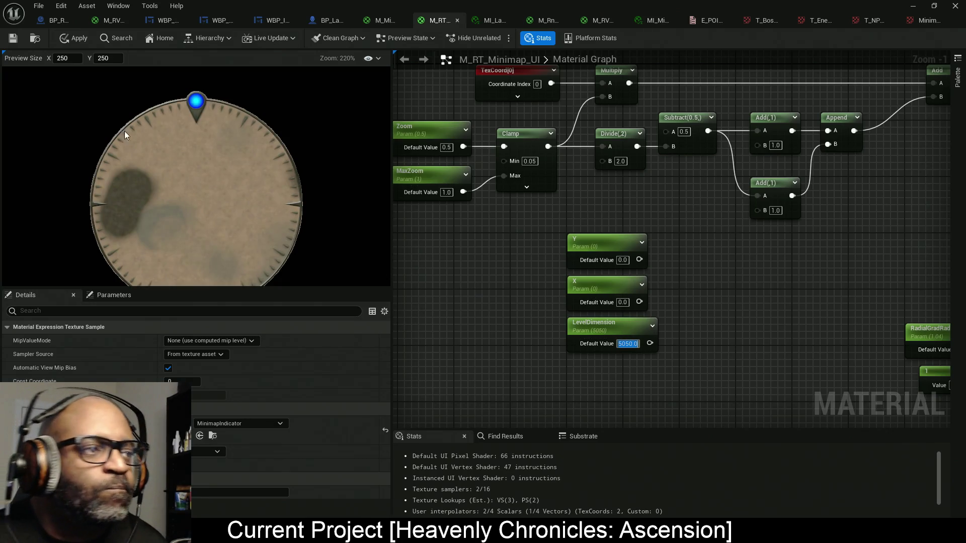
left_click(61, 38)
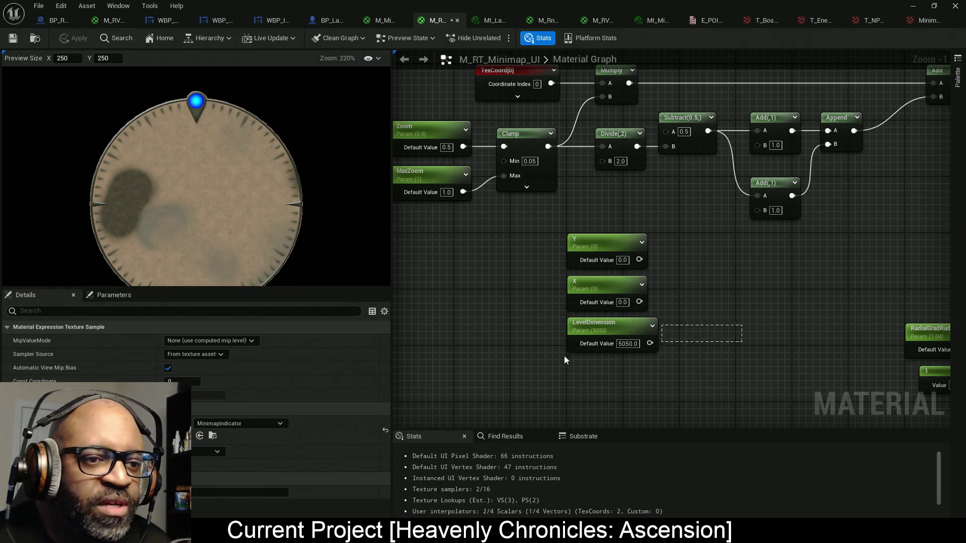
left_click_drag(758, 333, 474, 384)
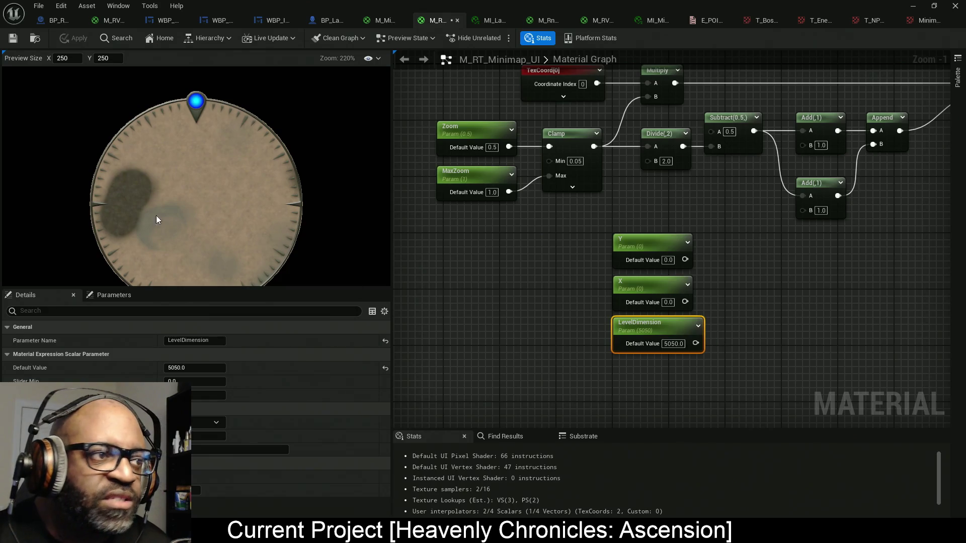
- Arrange the parameter nodes with Y above and X below LevelDimension
scroll(276, 237, "down", 2)
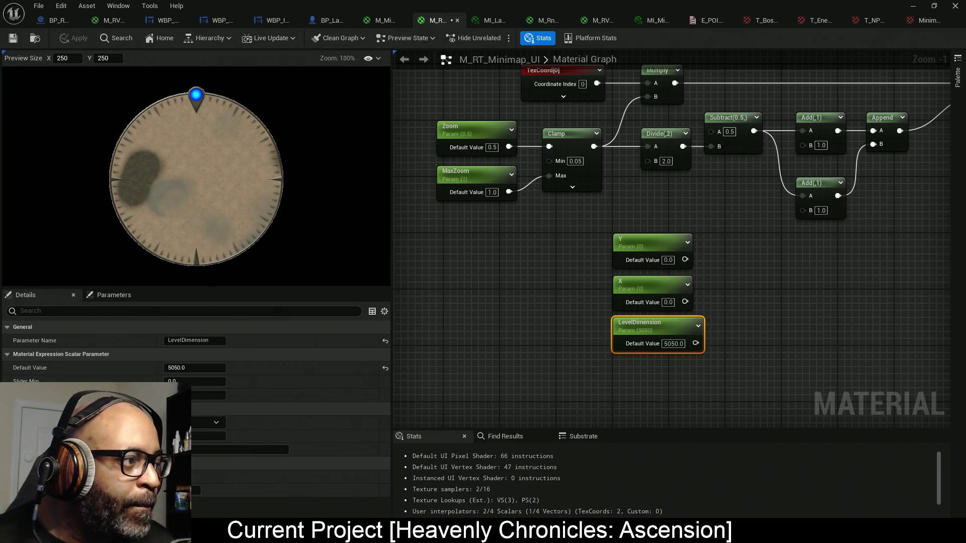
left_click_drag(729, 312, 638, 264)
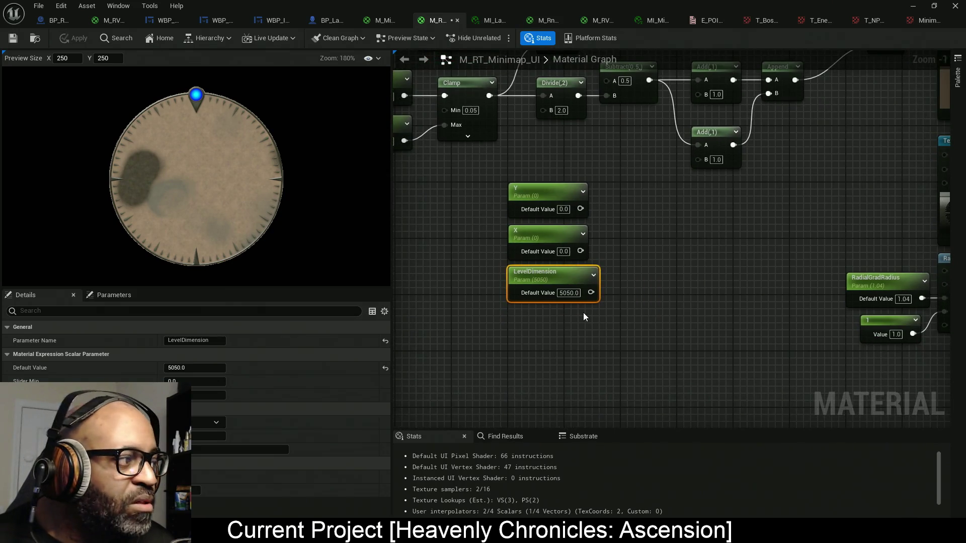
mouse_move(542, 235)
left_mouse_down()
mouse_move(548, 368)
mouse_move(546, 328)
left_mouse_up()
mouse_move(546, 194)
left_mouse_down()
mouse_move(560, 228)
mouse_move(546, 226)
left_mouse_up()
left_click_drag(607, 379, 544, 172)
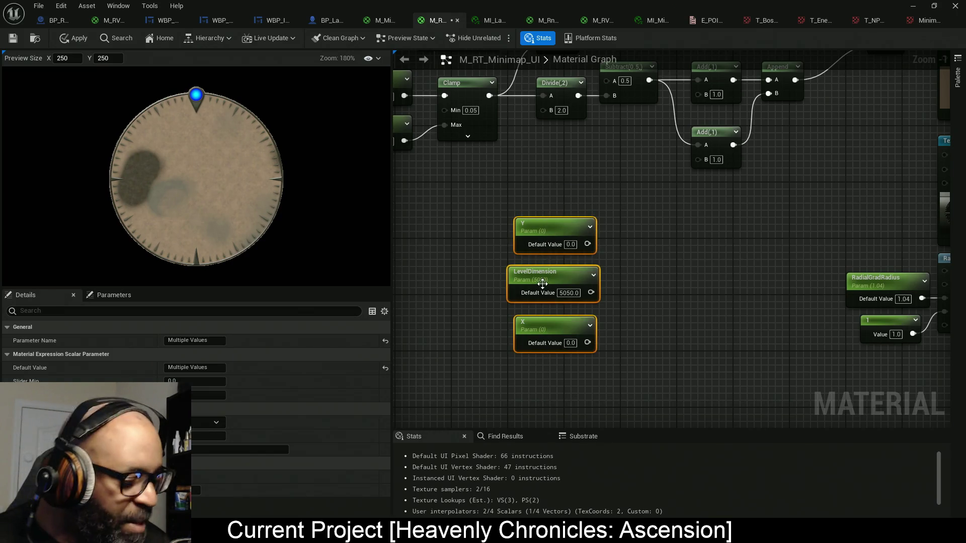
mouse_move(612, 292)
left_mouse_down()
mouse_move(582, 263)
mouse_move(571, 214)
mouse_move(536, 213)
left_mouse_up()
left_click(565, 217)
- Add two Divide nodes computing Y / LevelDimension and X / LevelDimension
left_click(569, 219)
left_click(575, 333)
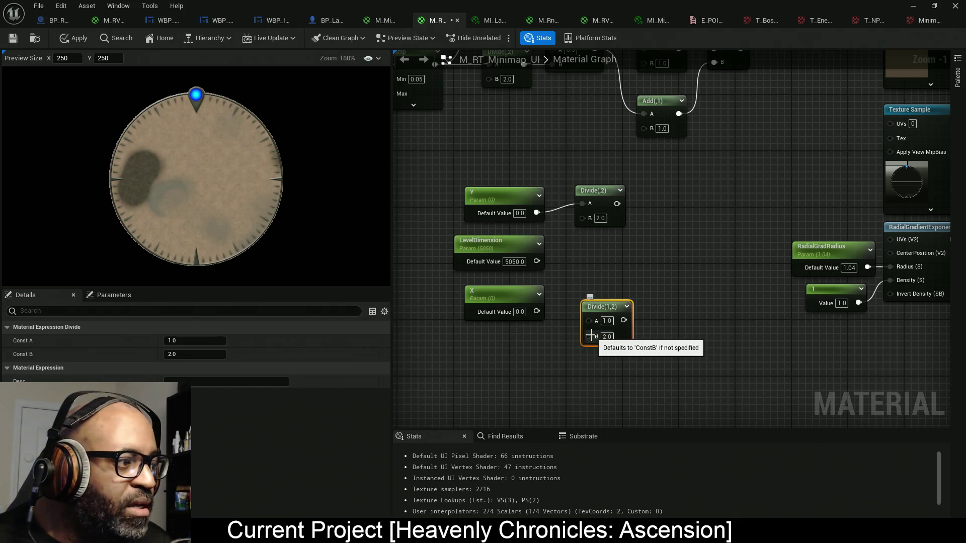
left_click_drag(589, 320, 536, 312)
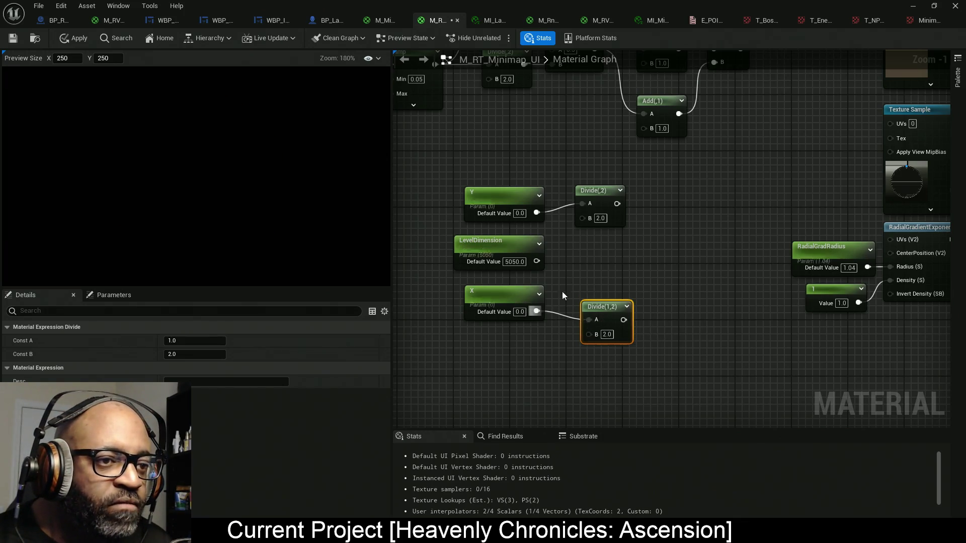
mouse_move(536, 261)
left_mouse_down()
mouse_move(587, 237)
mouse_move(582, 216)
left_mouse_up()
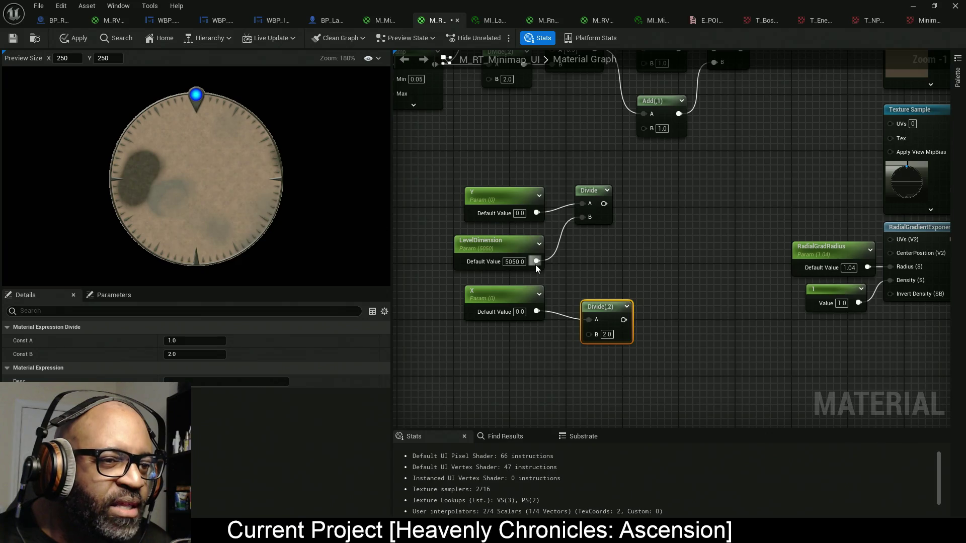
mouse_move(537, 262)
left_mouse_down()
mouse_move(616, 354)
mouse_move(588, 333)
left_mouse_up()
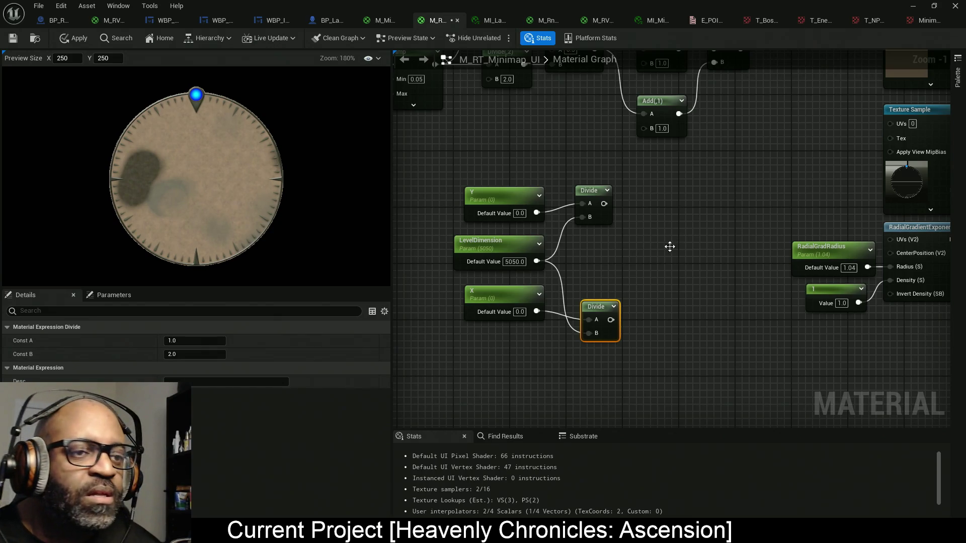
- Shift the five nodes left, add two Multiply nodes, and feed the X quotient into one
left_click_drag(454, 143, 562, 278)
left_click_drag(595, 315, 643, 171)
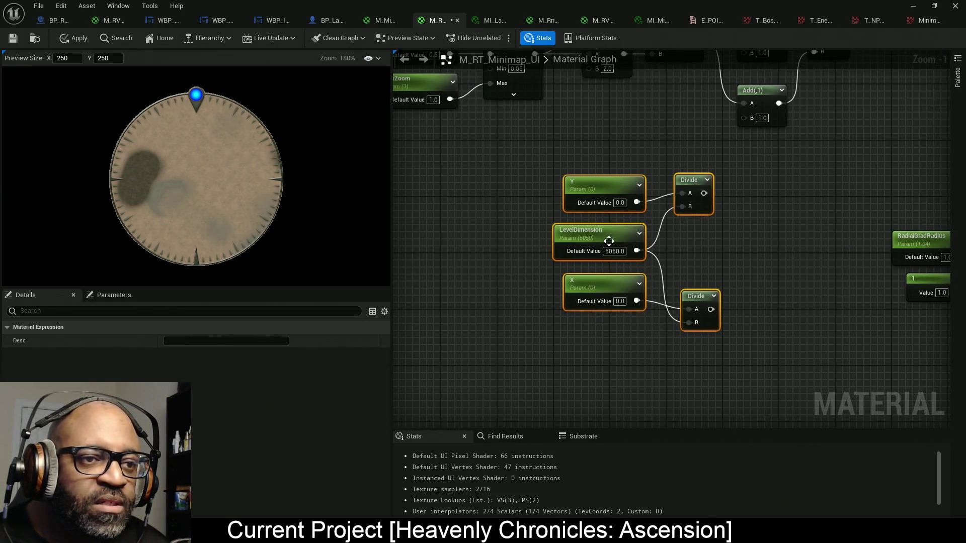
left_click_drag(611, 241, 439, 236)
left_click_drag(615, 272, 661, 286)
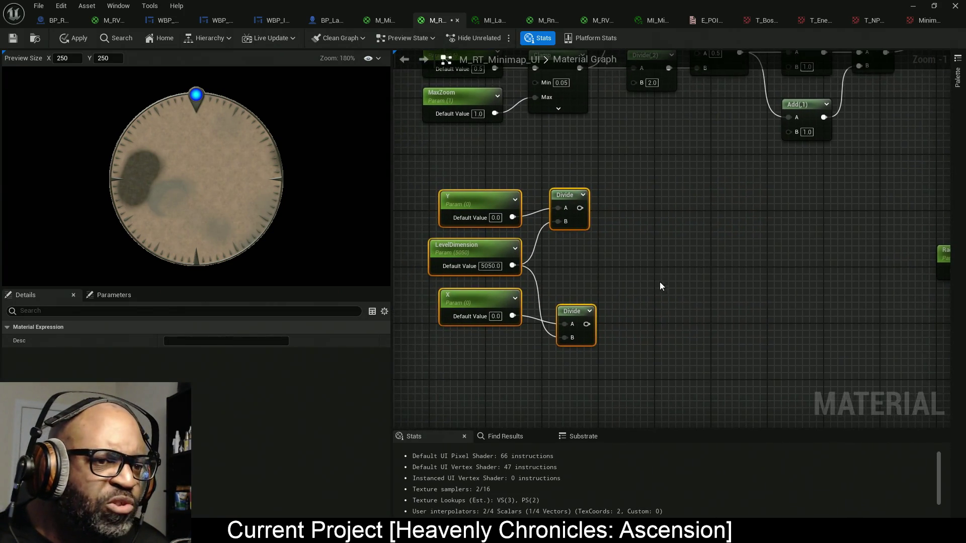
left_click(634, 316)
left_click(646, 193)
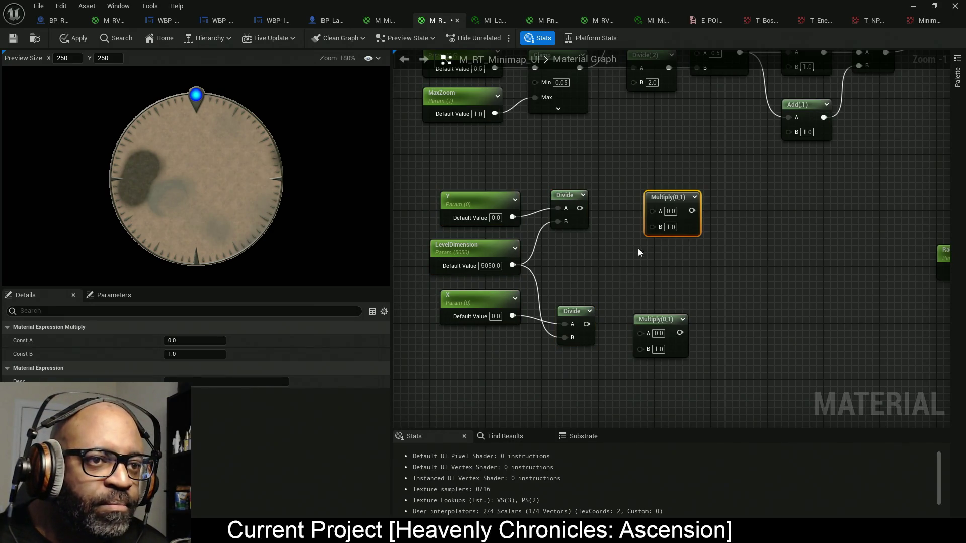
mouse_move(587, 324)
left_mouse_down()
mouse_move(641, 331)
mouse_move(640, 349)
mouse_move(637, 322)
left_mouse_up()
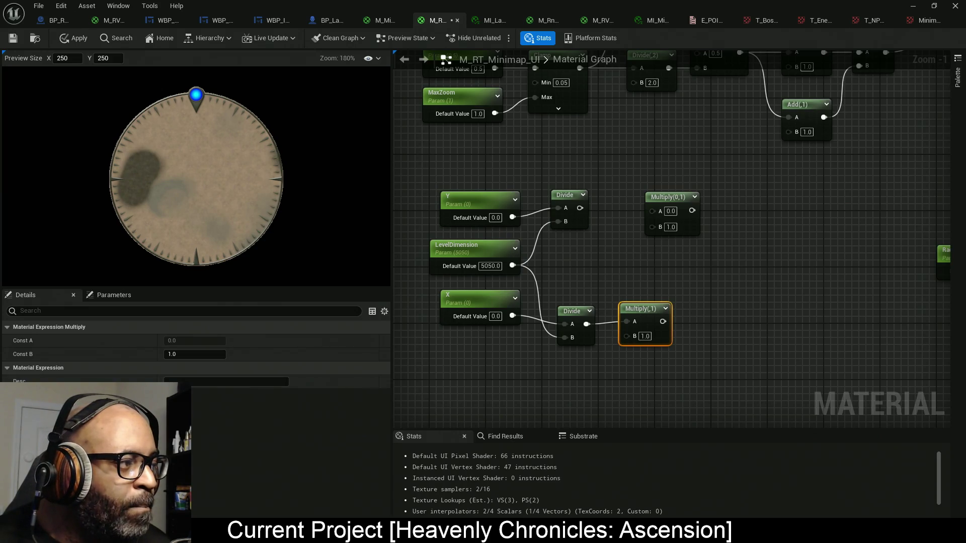
left_click(702, 213)
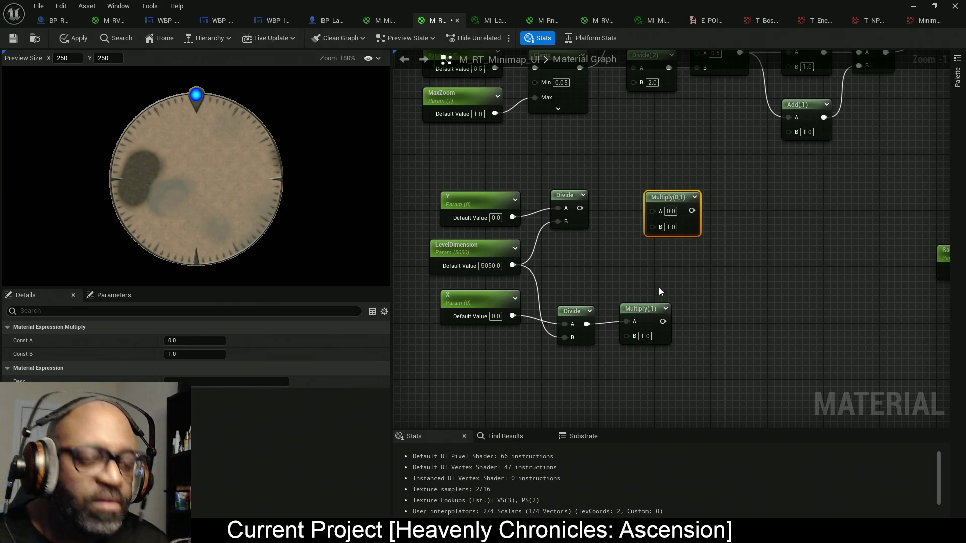
- Delete the unused Multiply node and set the remaining Multiply's B factor to -1
key("Delete")
left_click(646, 337)
type("-1")
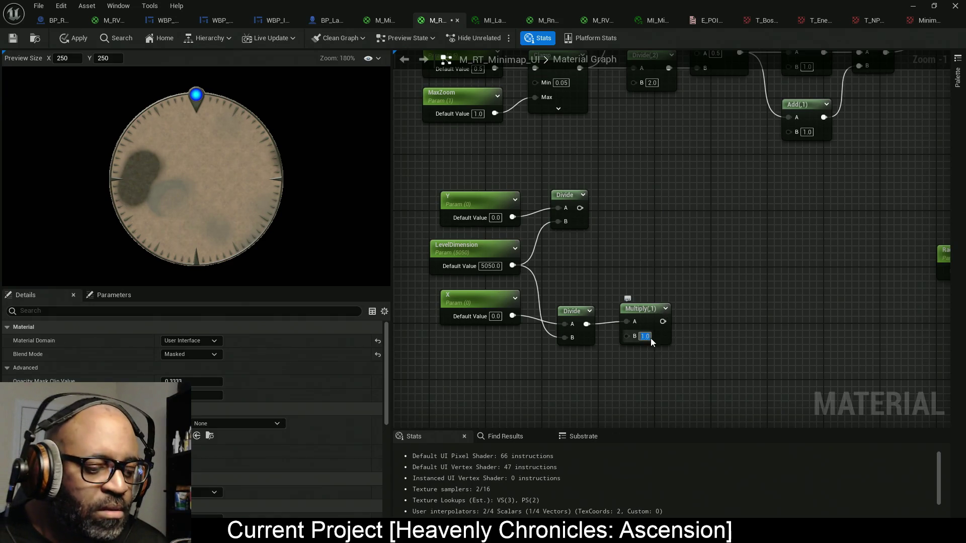
key("Return")
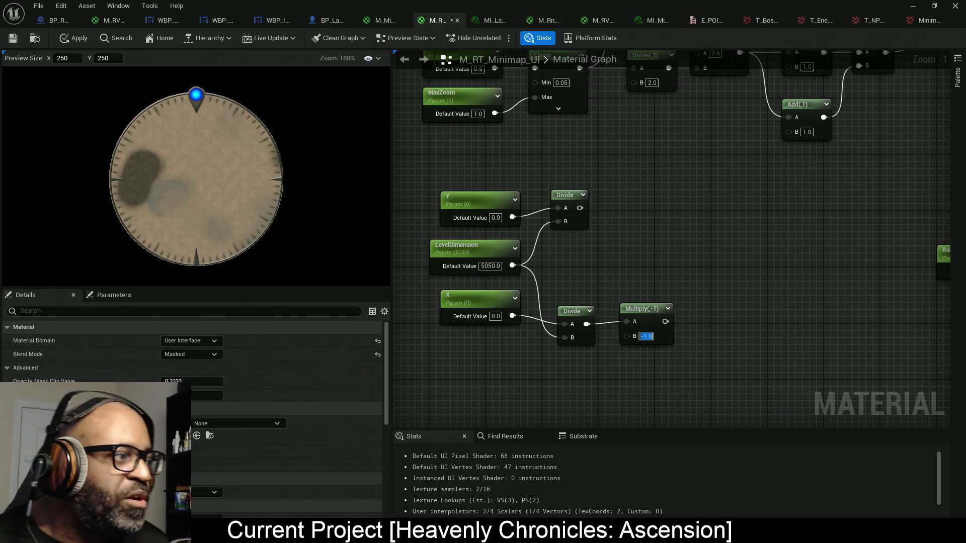
- Wire the negated X offset into the lower Add's B and the Y offset into the upper Add's B, then apply
left_click_drag(682, 182, 672, 214)
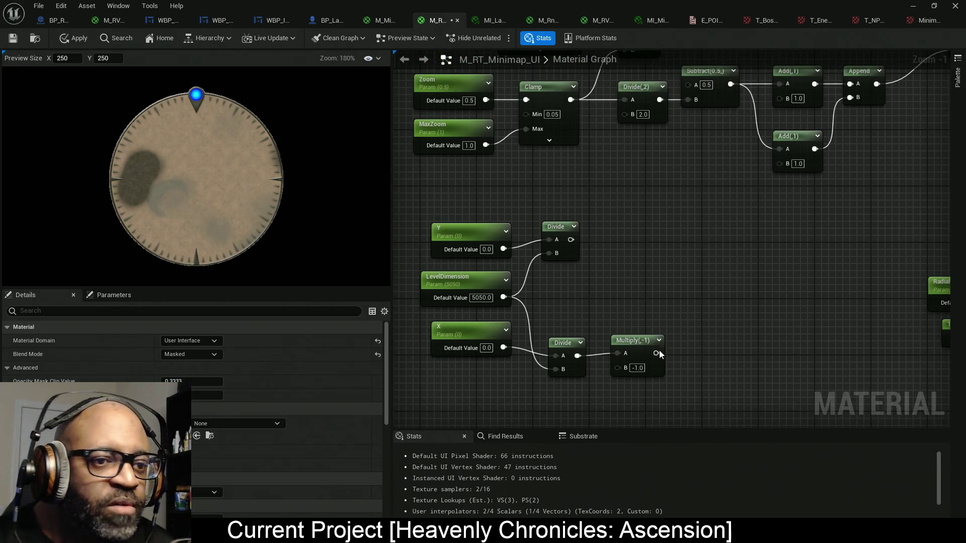
left_click_drag(656, 353, 779, 162)
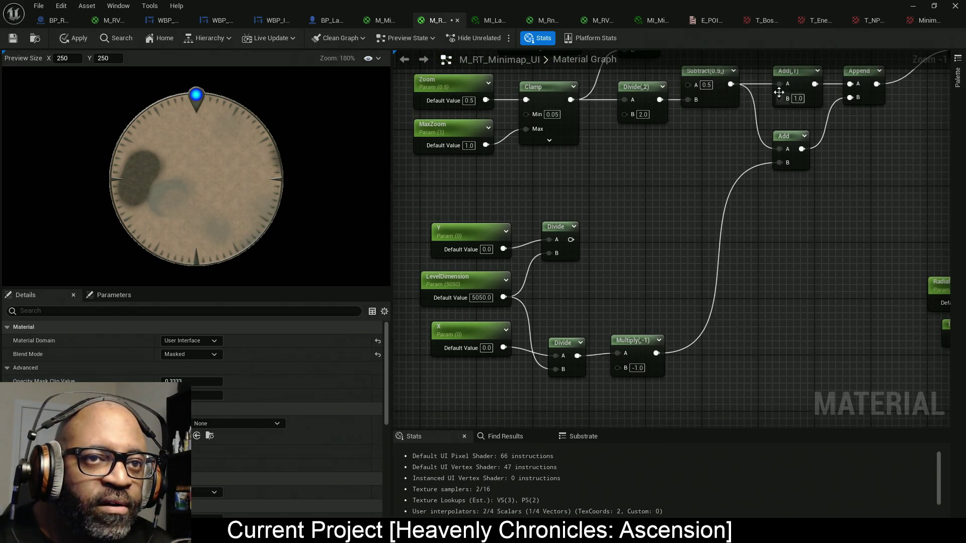
mouse_move(779, 98)
left_mouse_down()
mouse_move(767, 133)
mouse_move(571, 239)
mouse_move(614, 239)
left_mouse_up()
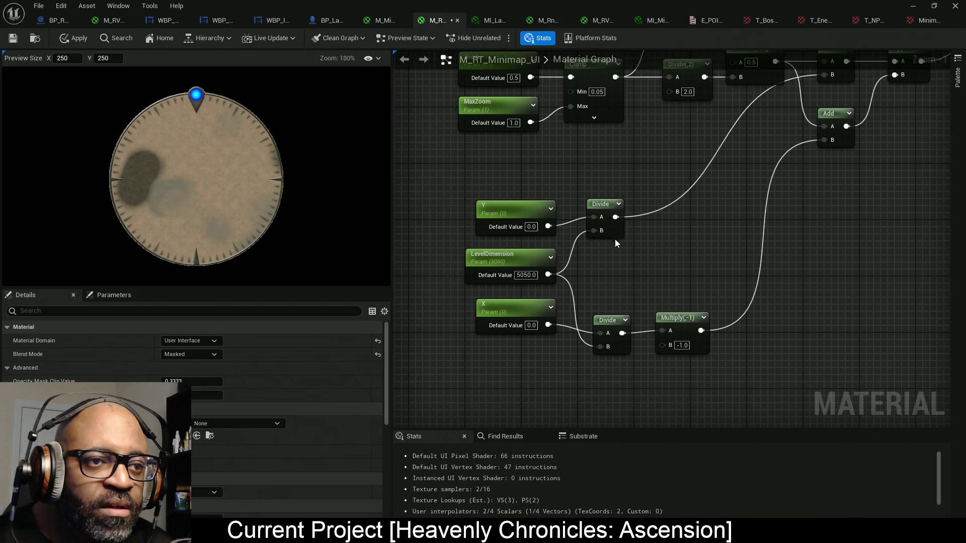
left_click(615, 237)
mouse_move(792, 256)
left_mouse_down()
mouse_move(628, 360)
mouse_move(632, 343)
left_mouse_up()
left_click(60, 39)
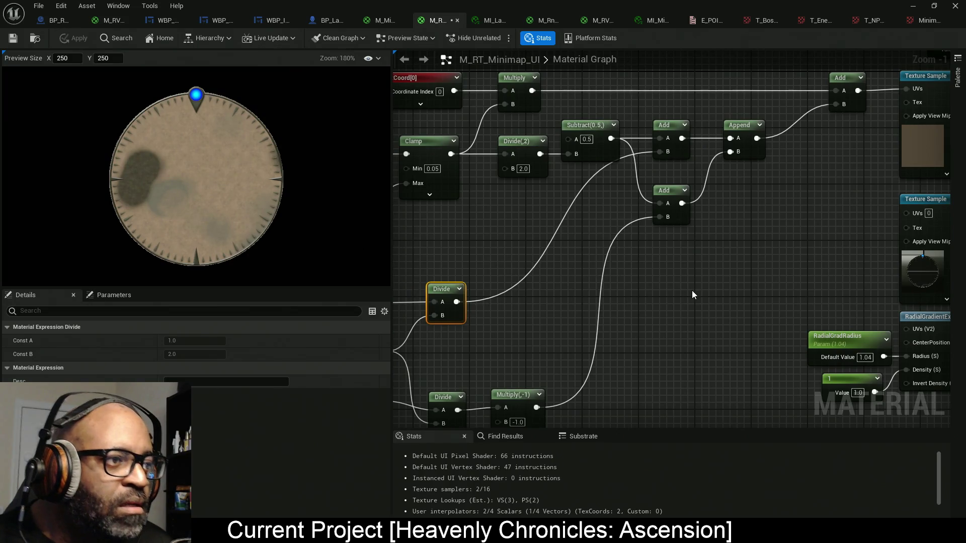
- Review the graph, then straighten the X, Y and LevelDimension node wires with Q
mouse_move(674, 276)
left_mouse_down()
mouse_move(498, 367)
mouse_move(452, 349)
mouse_move(354, 253)
mouse_move(357, 211)
mouse_move(370, 203)
mouse_move(440, 269)
mouse_move(438, 207)
mouse_move(525, 248)
mouse_move(443, 307)
mouse_move(422, 302)
mouse_move(399, 293)
mouse_move(552, 267)
mouse_move(463, 273)
mouse_move(428, 342)
mouse_move(366, 375)
left_mouse_up()
mouse_move(817, 322)
left_mouse_down()
mouse_move(567, 322)
mouse_move(720, 296)
left_mouse_up()
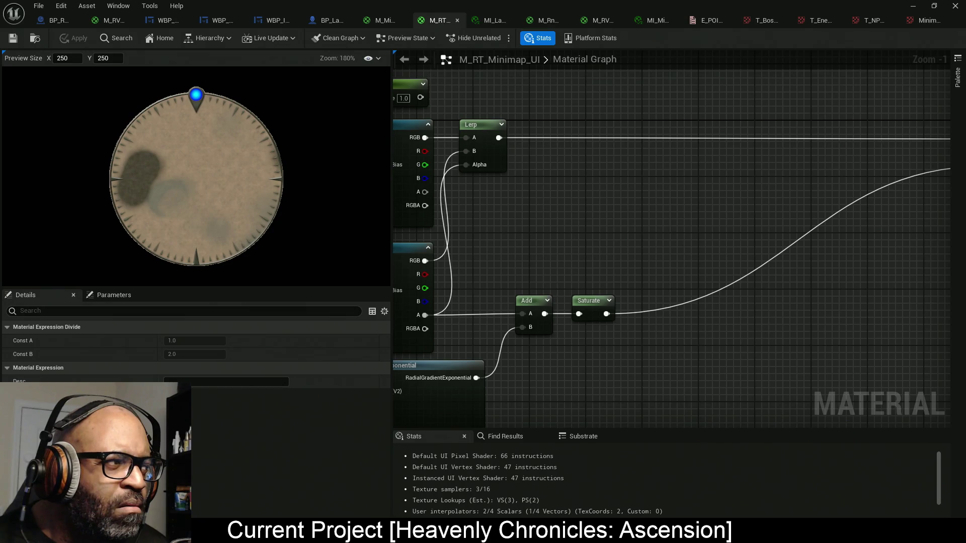
mouse_move(669, 222)
left_mouse_down()
mouse_move(617, 251)
mouse_move(675, 206)
mouse_move(608, 166)
mouse_move(683, 256)
mouse_move(785, 266)
left_mouse_up()
mouse_move(484, 160)
left_mouse_down()
mouse_move(705, 360)
mouse_move(728, 361)
mouse_move(518, 293)
left_mouse_up()
key("q")
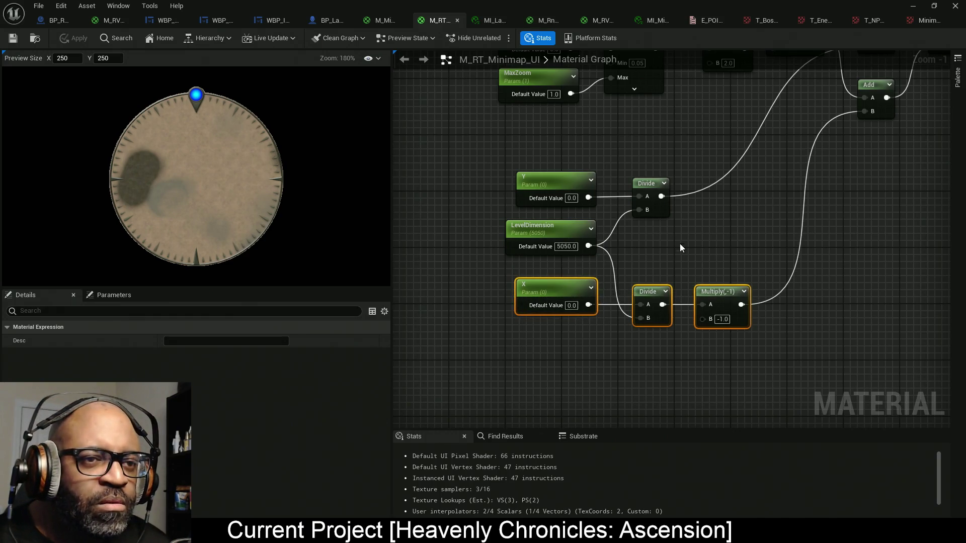
left_click_drag(687, 245, 758, 264)
left_click(623, 197)
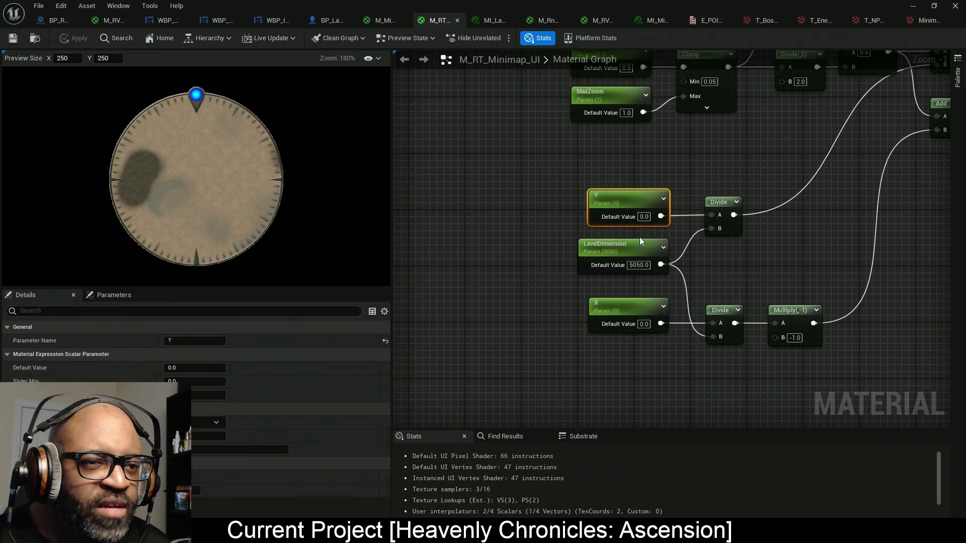
left_click_drag(561, 304, 628, 351)
left_click_drag(827, 396, 828, 396)
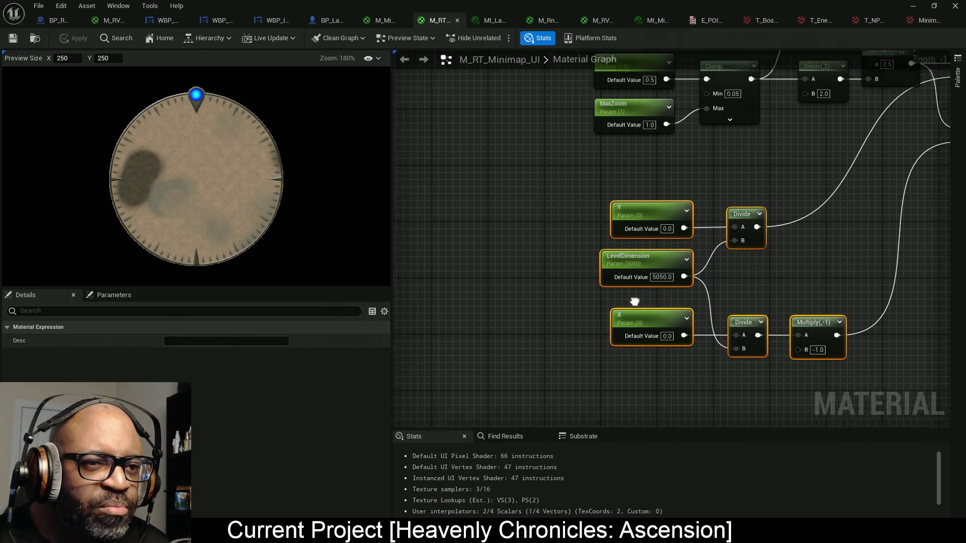
left_click_drag(700, 282, 613, 224)
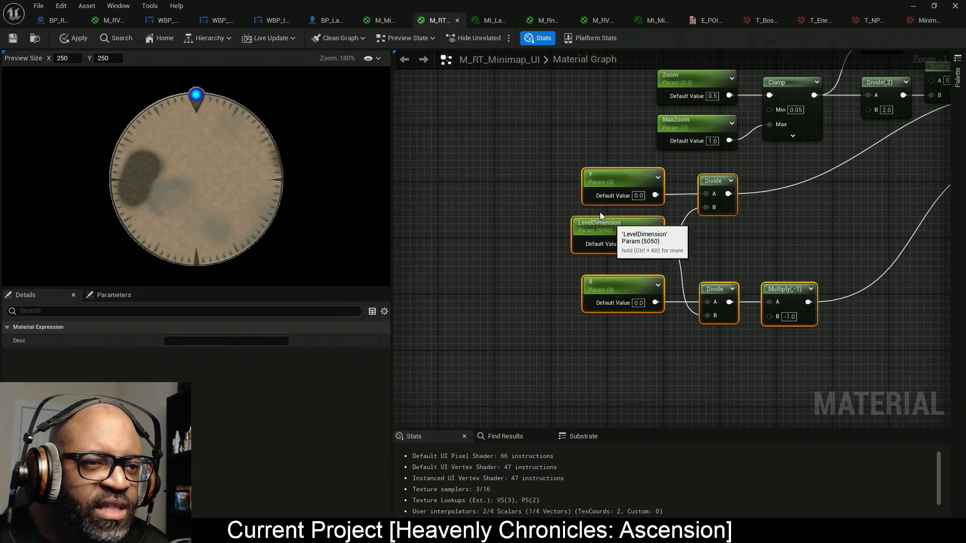
left_click(604, 179)
mouse_move(540, 275)
left_mouse_down()
mouse_move(654, 363)
mouse_move(576, 211)
mouse_move(589, 229)
left_mouse_up()
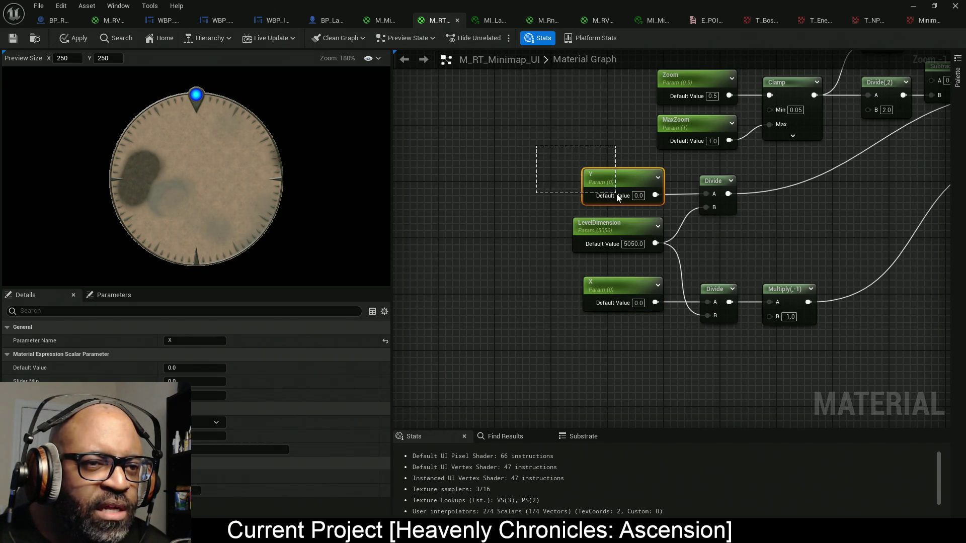
left_click_drag(561, 287, 626, 350)
left_click(569, 163)
left_click(612, 198)
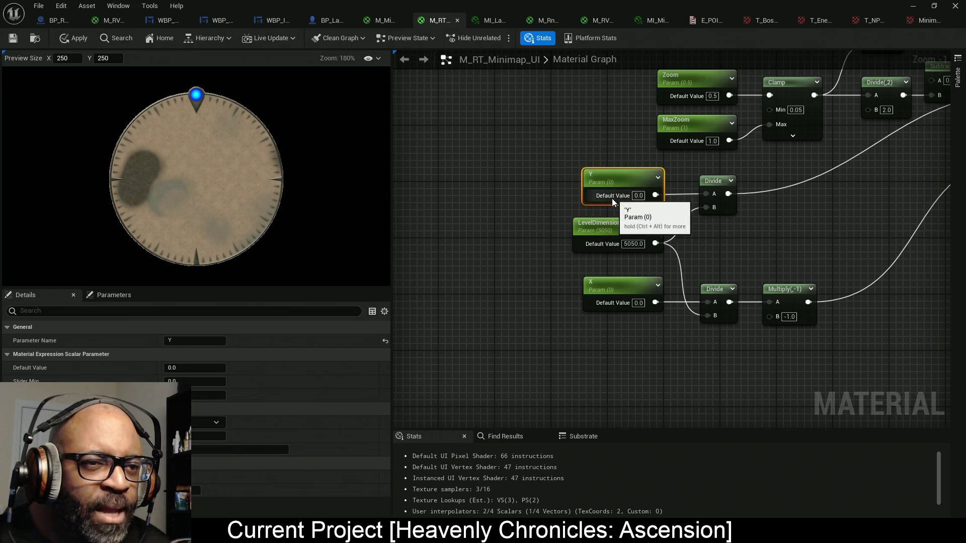
left_click(601, 307)
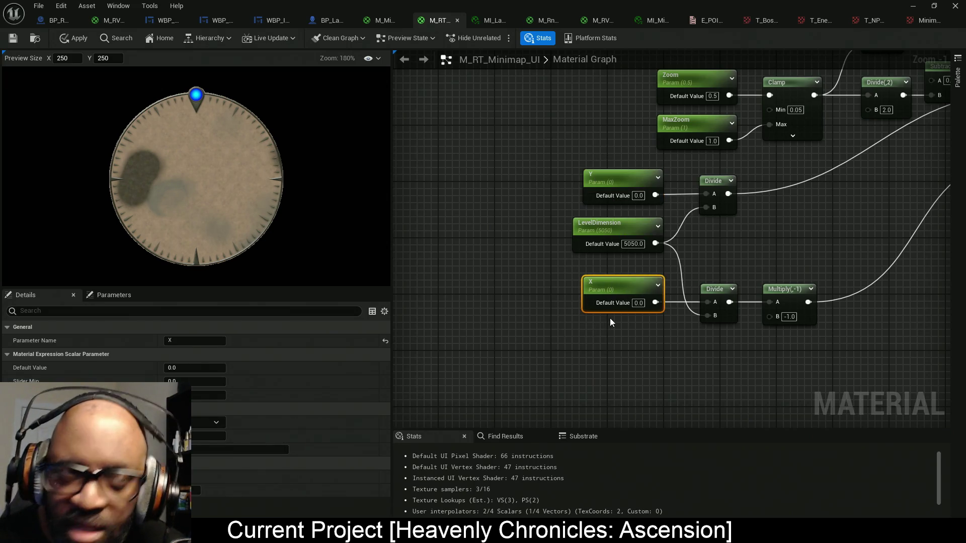
left_click_drag(551, 142, 622, 197)
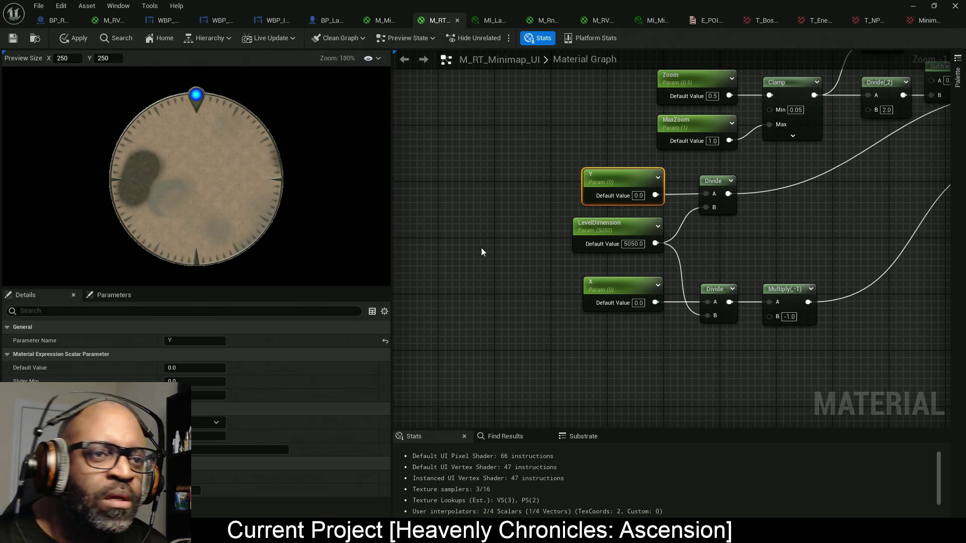
mouse_move(480, 248)
left_mouse_down()
mouse_move(518, 248)
mouse_move(505, 247)
left_mouse_up()
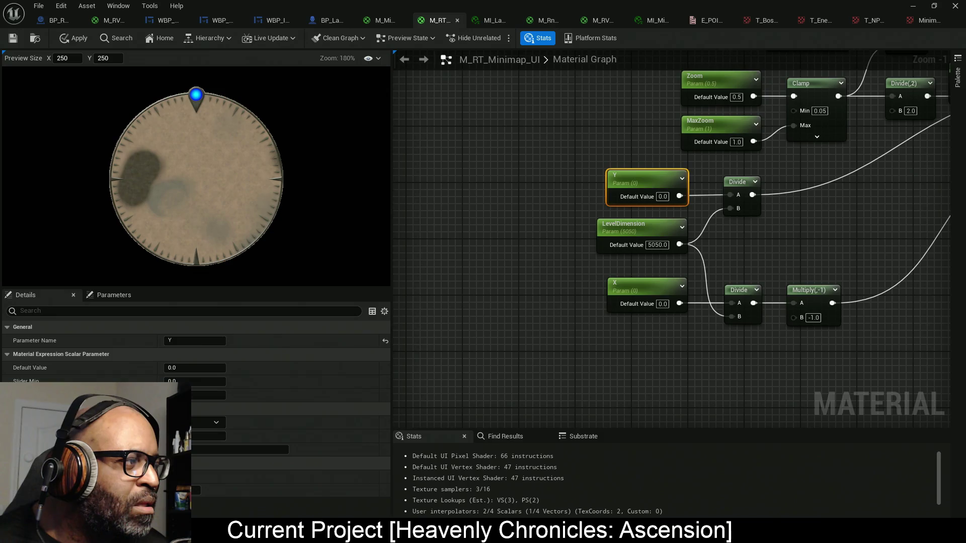
- Move the coordinate math node block left and detach the Add output from the Texture Sample UVs
mouse_move(595, 237)
left_mouse_down()
mouse_move(720, 228)
mouse_move(734, 221)
mouse_move(722, 210)
left_mouse_up()
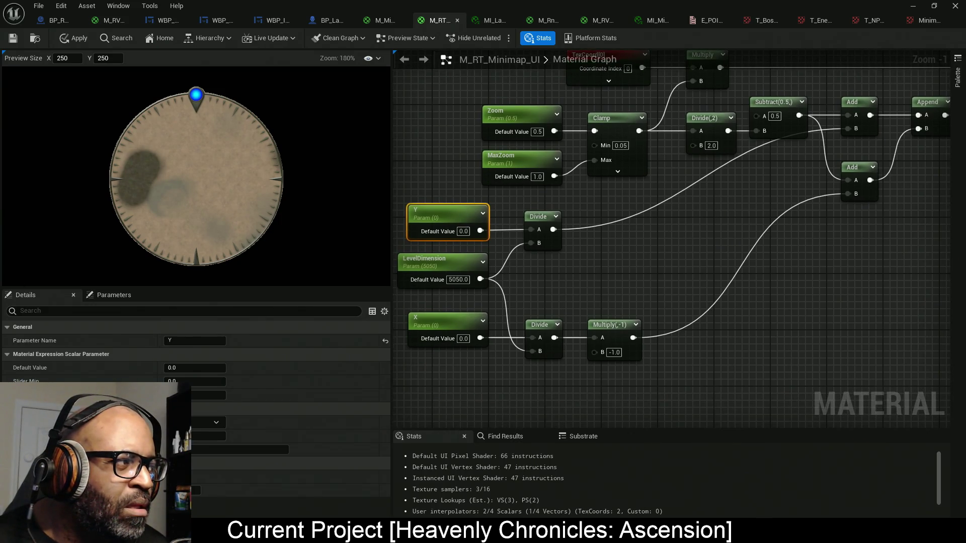
left_click_drag(882, 189, 508, 275)
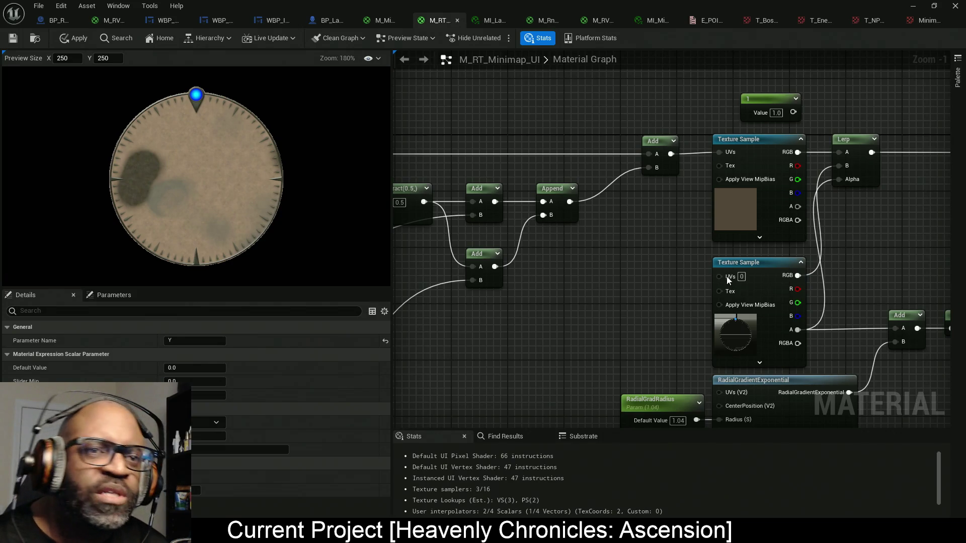
scroll(684, 229, "down", 5)
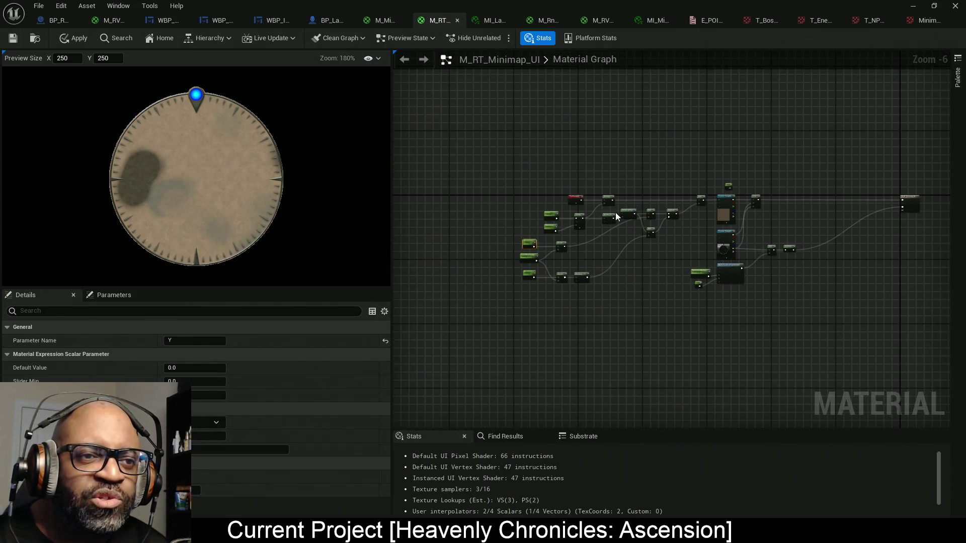
scroll(487, 175, "up", 2)
left_click_drag(861, 128, 470, 274)
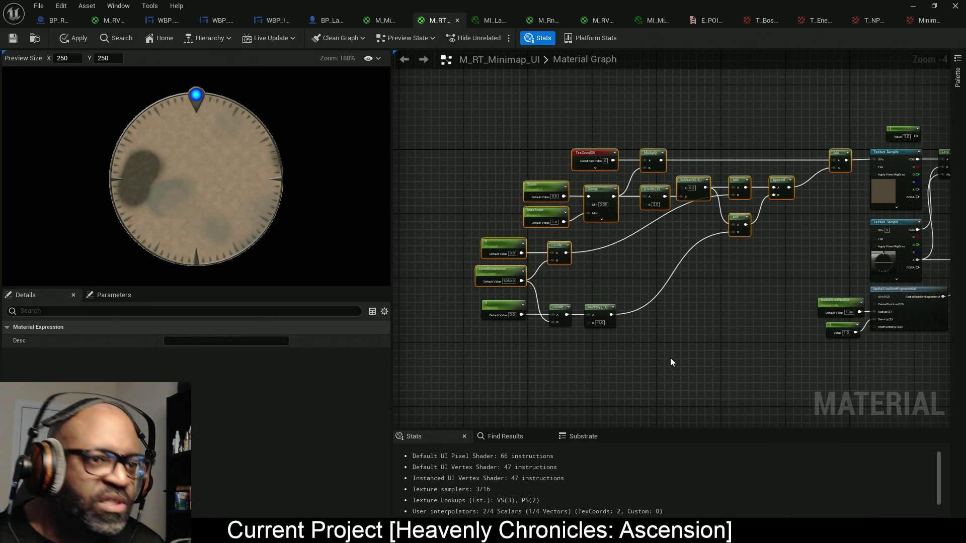
left_click_drag(670, 357, 496, 301)
left_click_drag(599, 214, 501, 213)
scroll(810, 181, "up", 3)
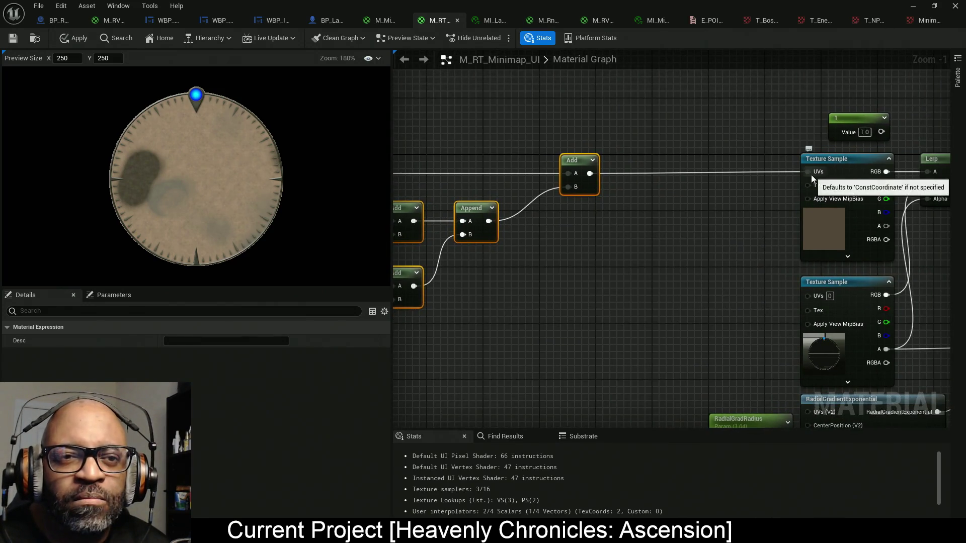
left_click_drag(814, 175, 646, 176)
- Insert a Clamp node (Min 0.05) between the Add output and the map Texture Sample UVs, then apply
type("clamp")
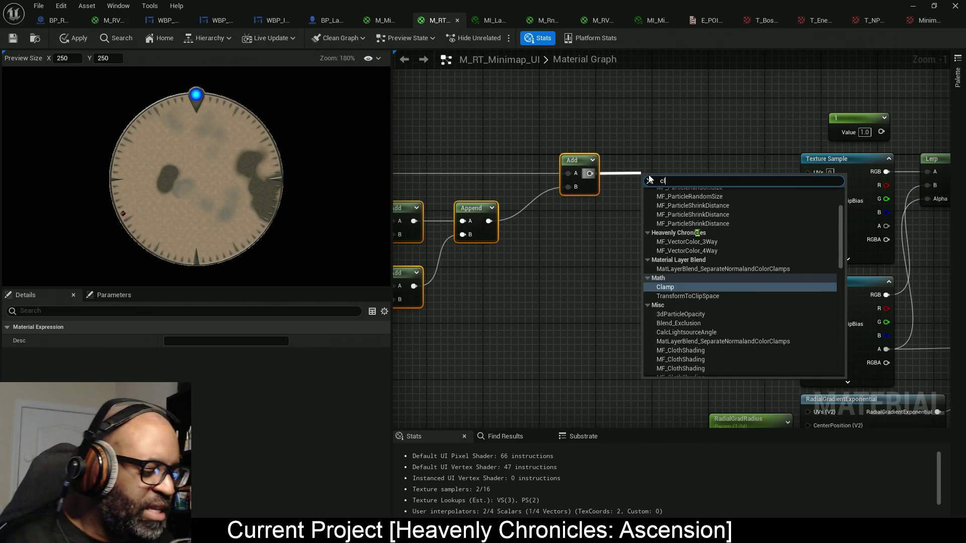
key("Return")
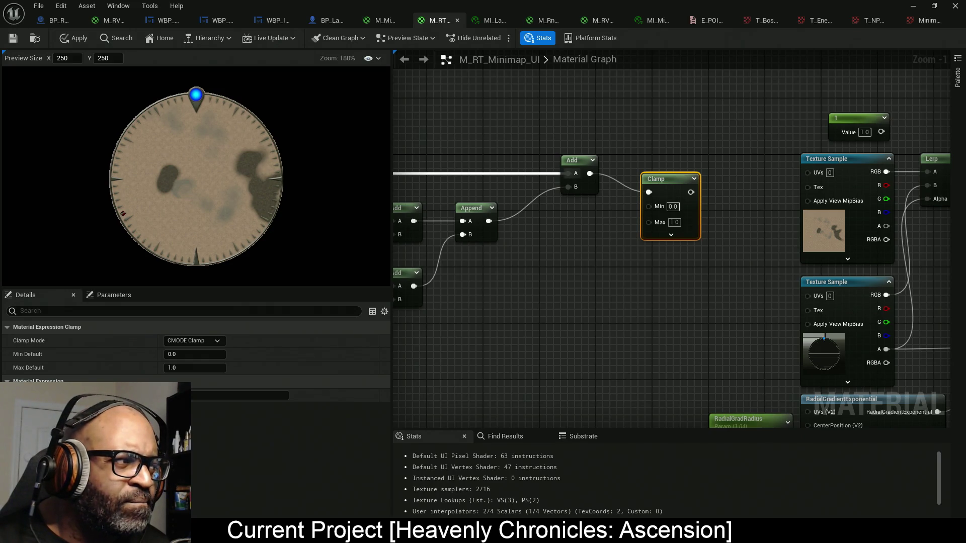
left_click(672, 207)
type("0.05")
key("Return")
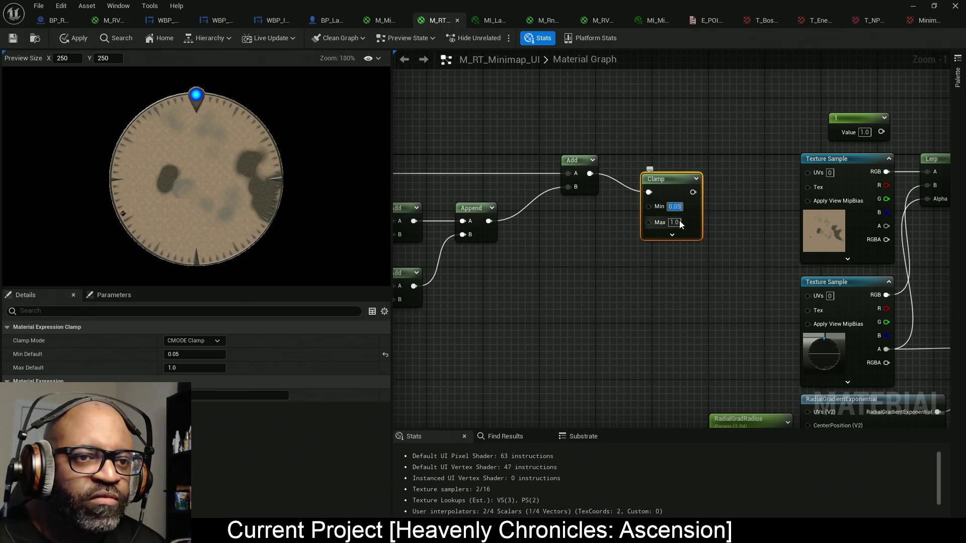
left_click_drag(693, 192, 808, 171)
left_click_drag(694, 230, 693, 211)
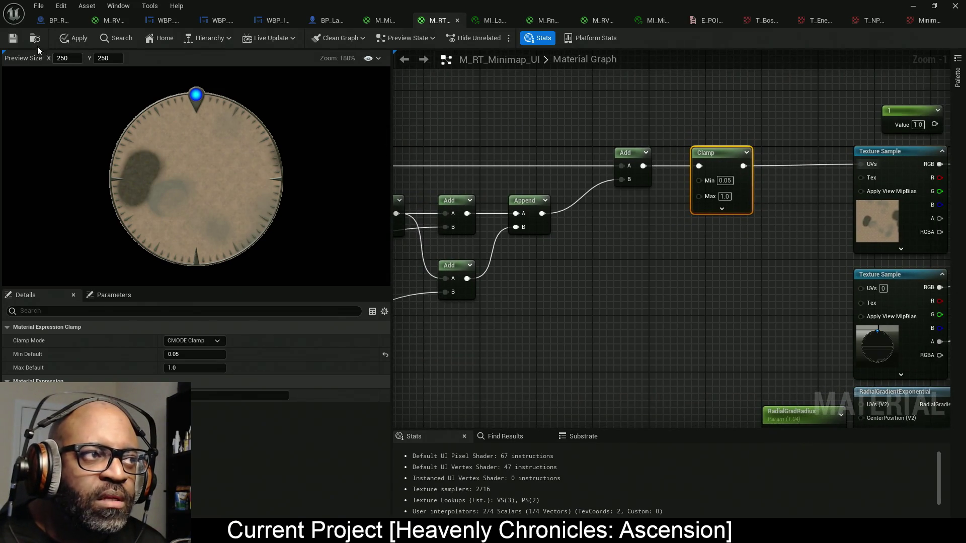
left_click(75, 39)
left_click_drag(680, 285, 674, 273)
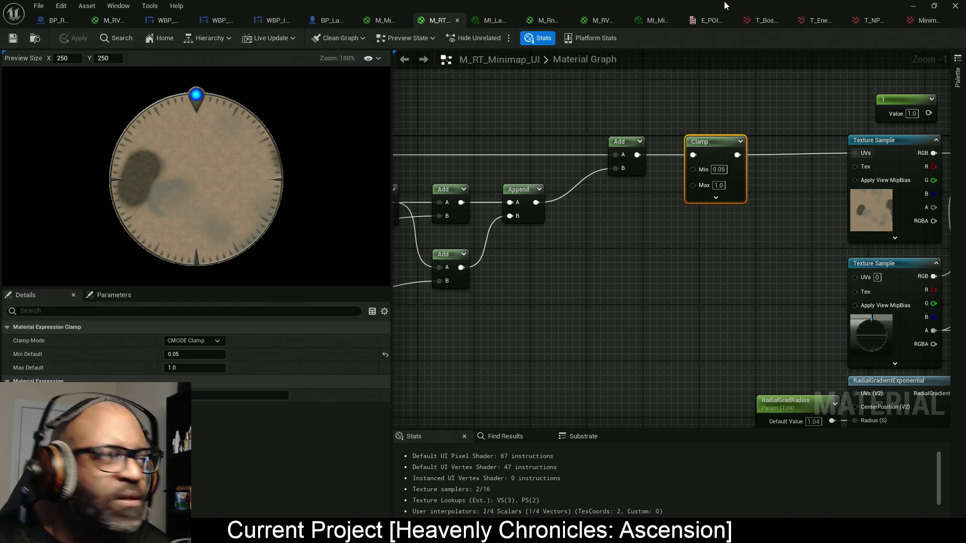
- Create a material instance of M_RT_Minimap_UI from the Content Browser
mouse_move(723, 1)
left_mouse_down()
mouse_move(532, 51)
mouse_move(101, 80)
left_mouse_up()
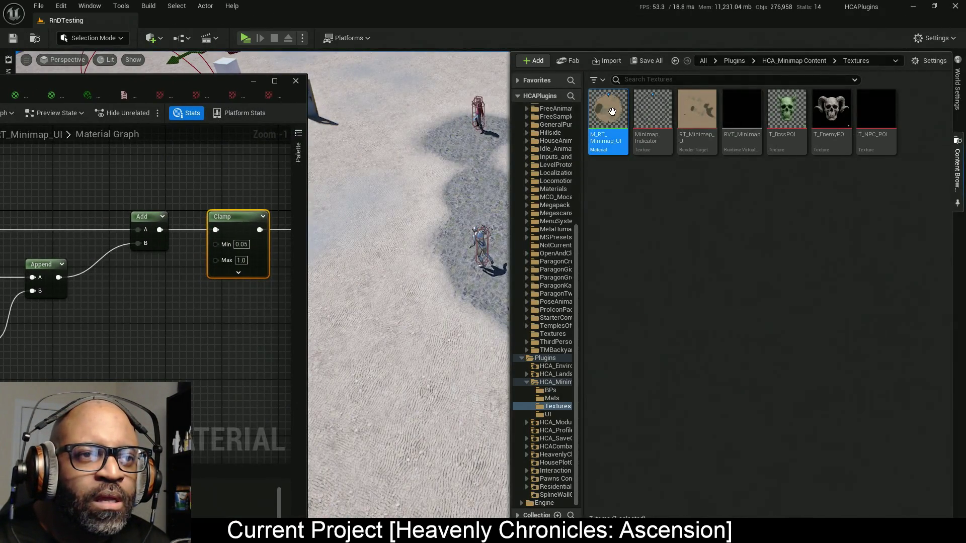
right_click(612, 111)
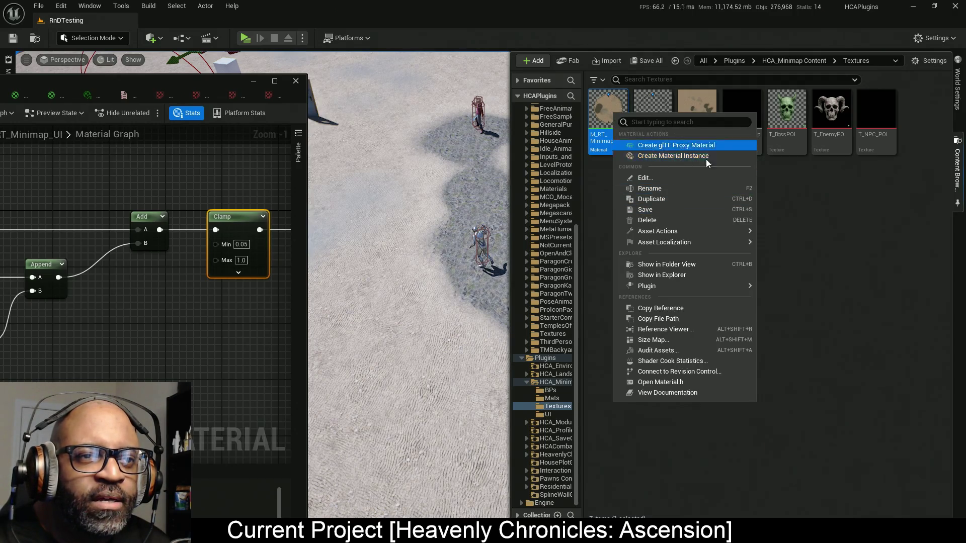
left_click(814, 207)
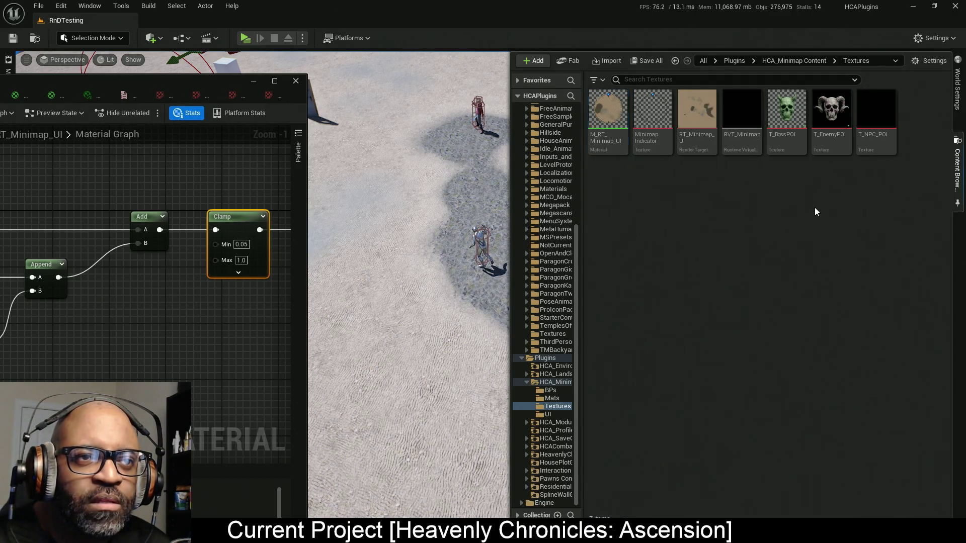
left_click(603, 116)
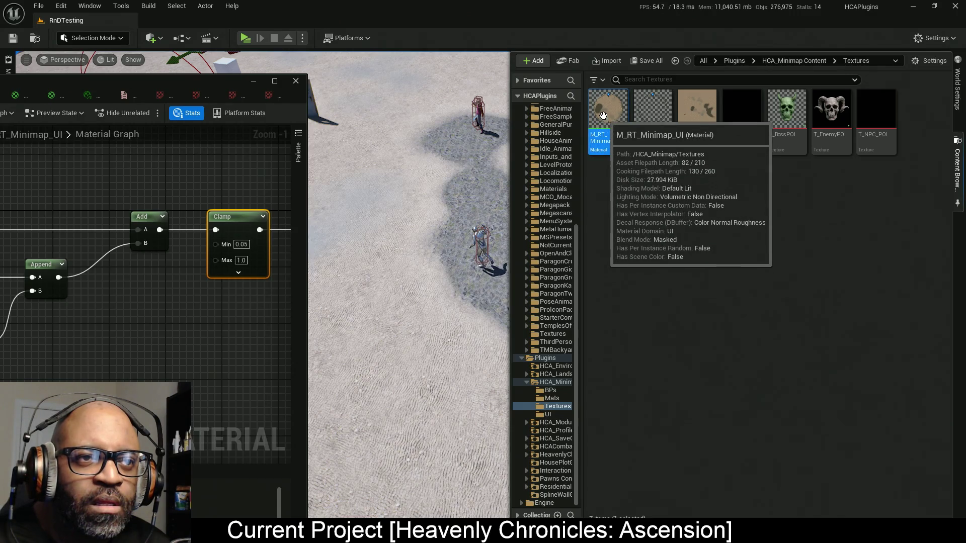
right_click(603, 115)
left_click(652, 133)
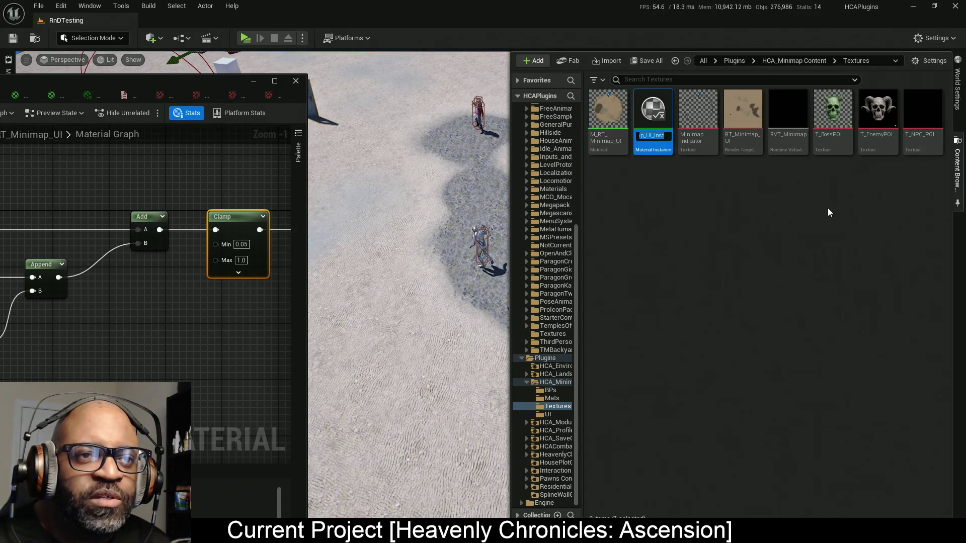
- Rename the new instance to MI_RT_Minimap_UI and open it for editing
key("End")
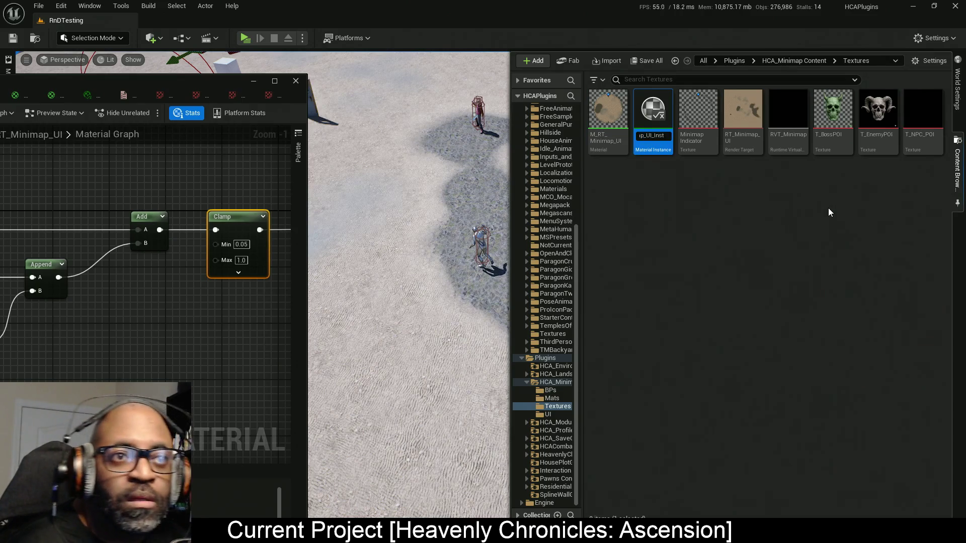
key("BackSpace")
key("BackSpace")
key("BackSpace")
key("BackSpace")
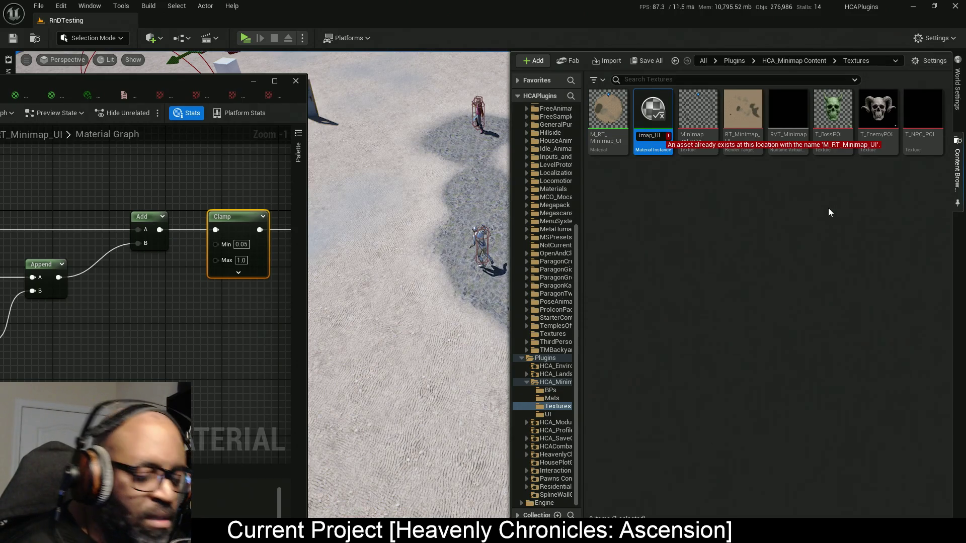
key("Home")
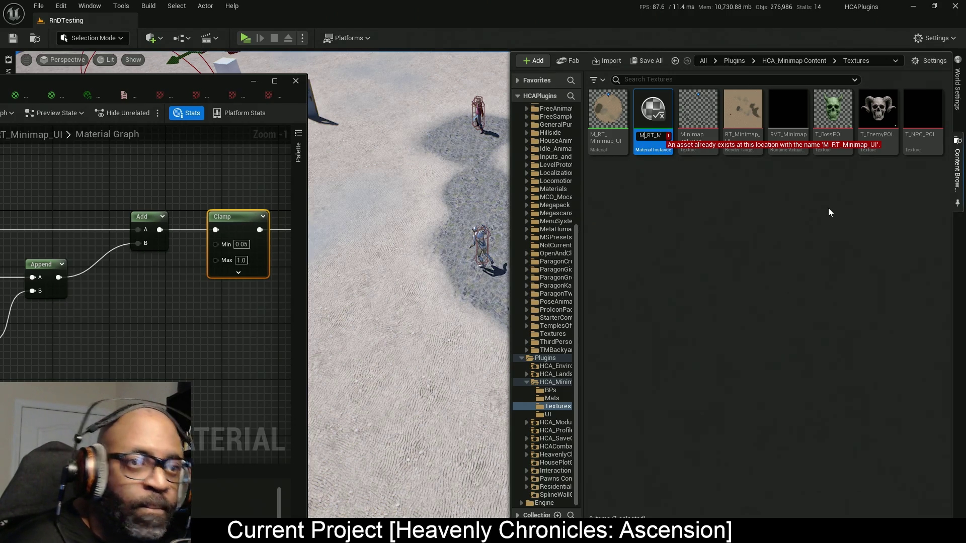
type("I")
key("Return")
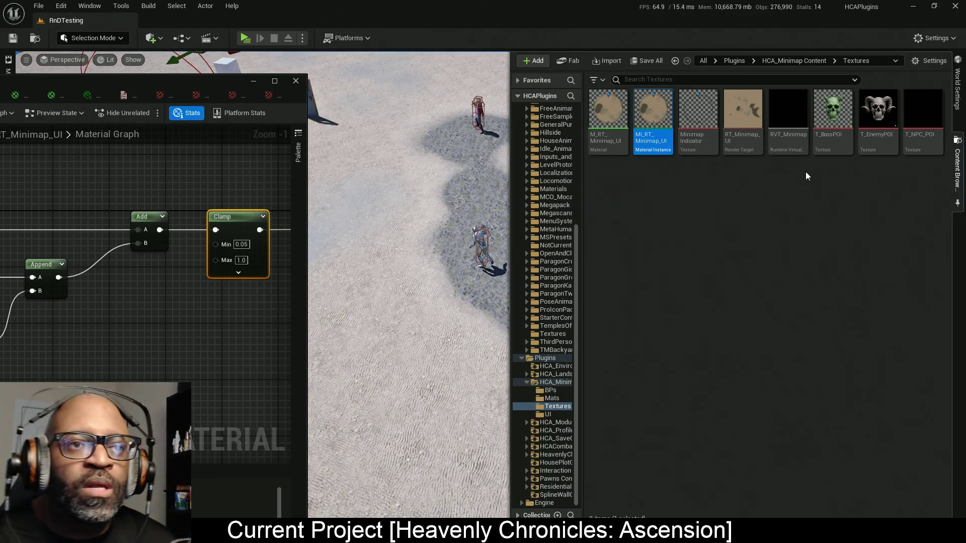
double_click(649, 110)
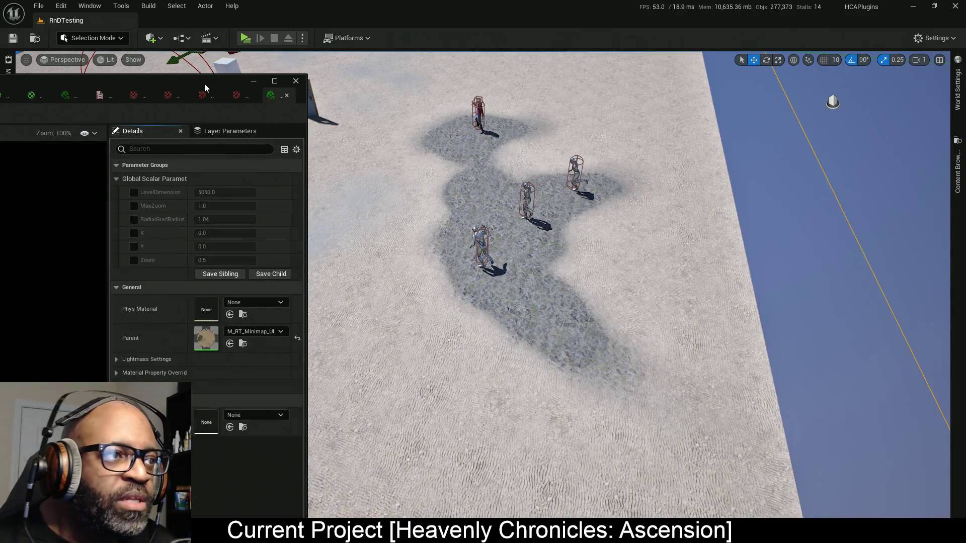
- Maximize the instance editor and override all six Global Scalar Parameters
double_click(205, 84)
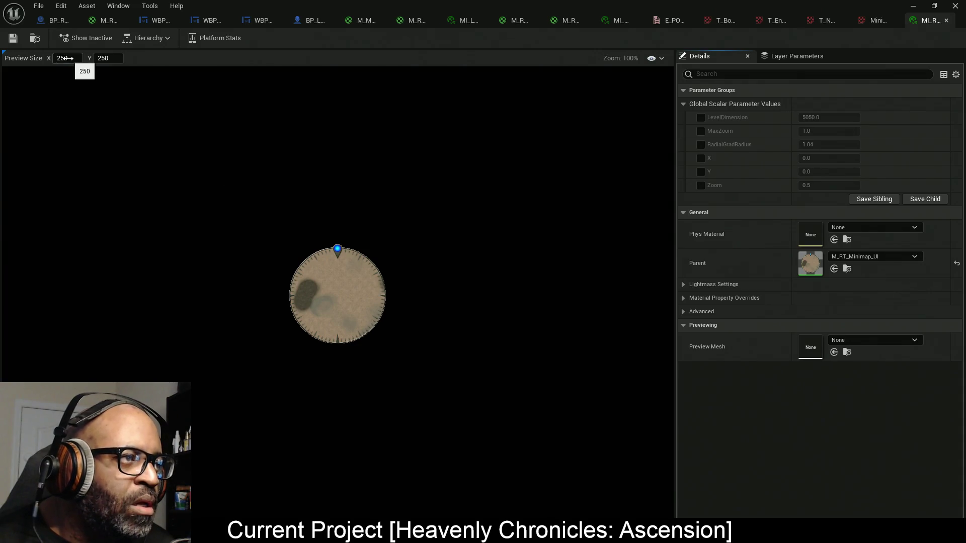
scroll(331, 317, "up", 8)
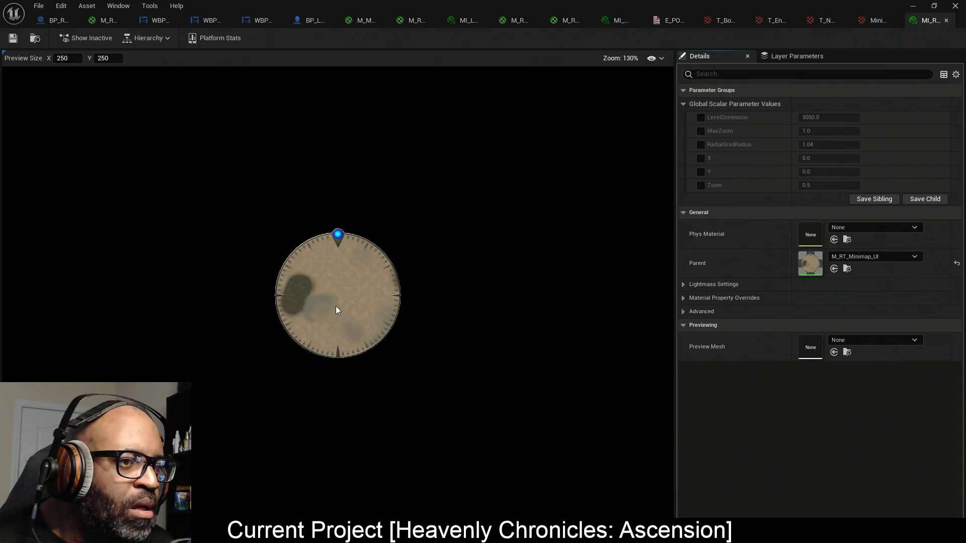
scroll(336, 298, "up", 2)
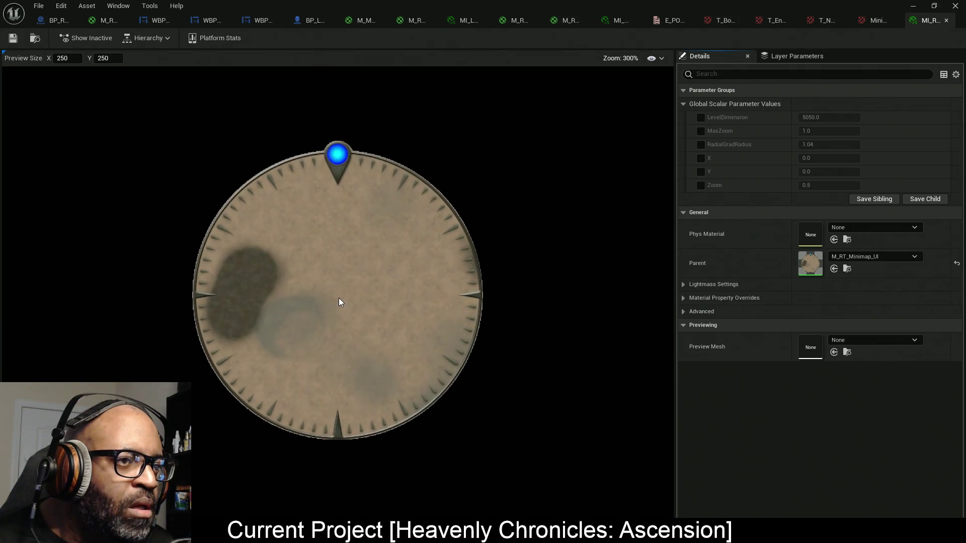
left_click(701, 117)
left_click(701, 130)
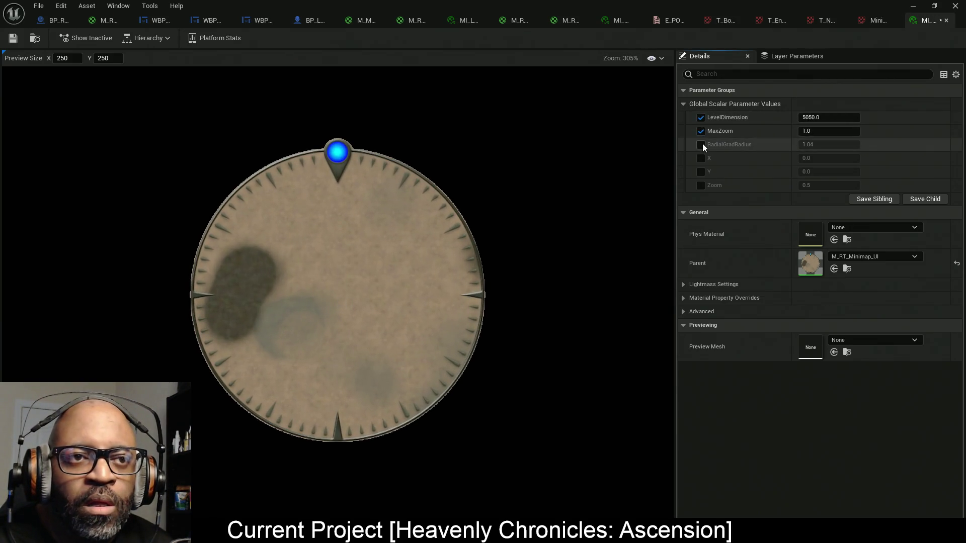
left_click(701, 144)
left_click(701, 158)
left_click(701, 171)
left_click(701, 185)
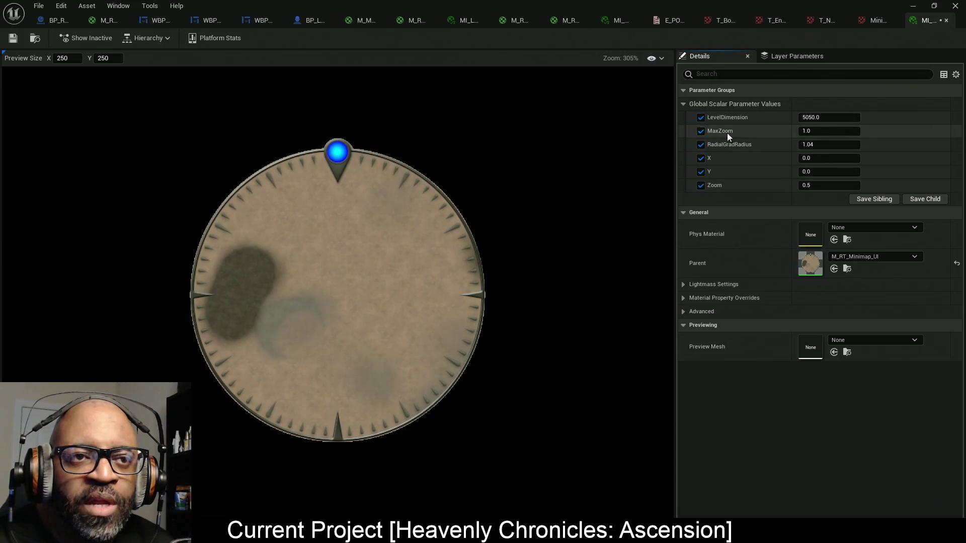
- Test LevelDimension, restore it to 5050.0, and stop overriding RadialGradRadius
mouse_move(815, 117)
left_mouse_down()
mouse_move(915, 110)
mouse_move(810, 117)
left_mouse_up()
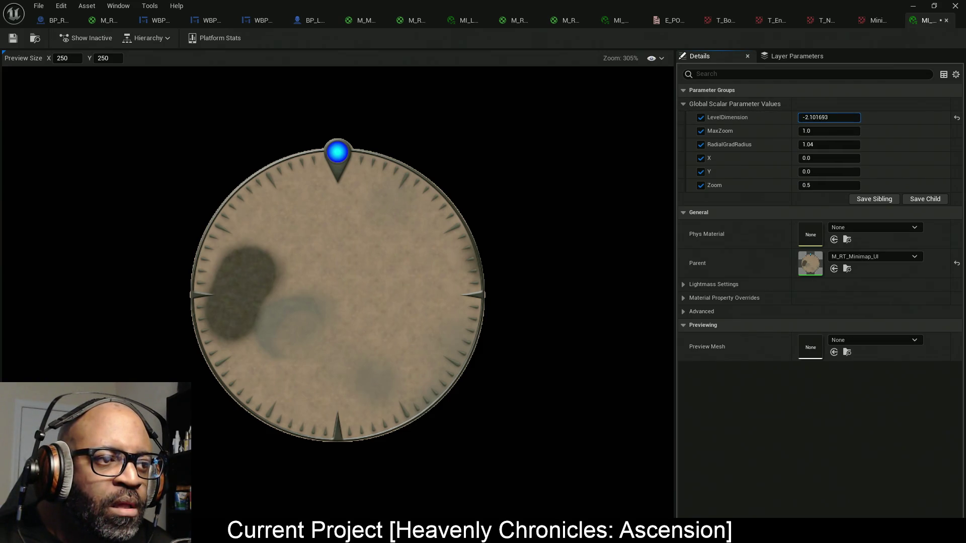
left_click(957, 117)
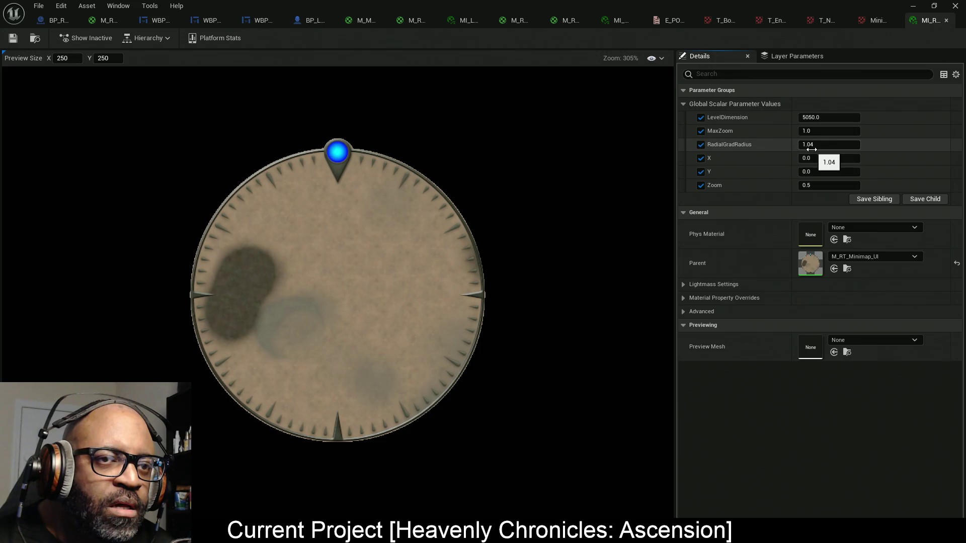
left_click(701, 145)
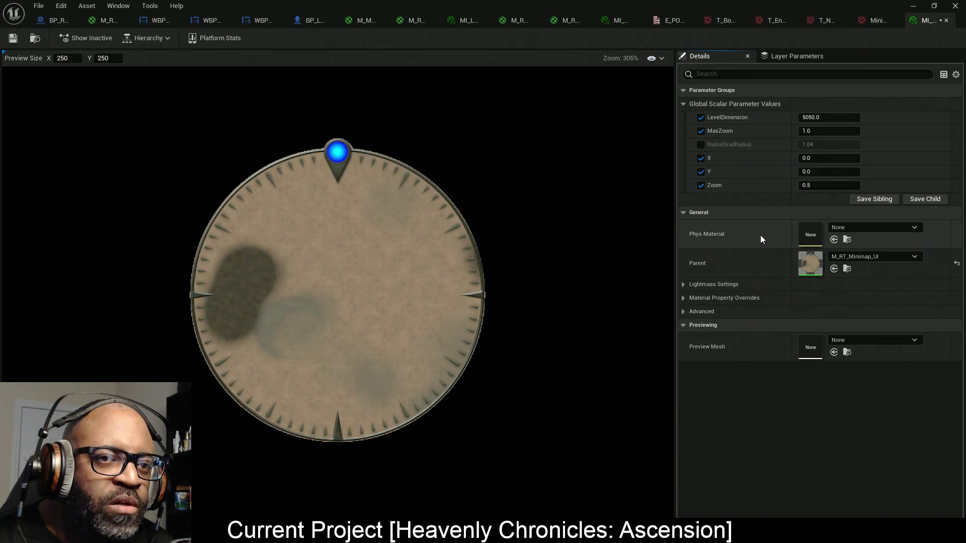
- Scrub X to test the map pan, then reset X and Y to 0.0
mouse_move(813, 159)
left_mouse_down()
mouse_move(835, 158)
mouse_move(831, 171)
mouse_move(818, 171)
mouse_move(839, 185)
mouse_move(823, 183)
mouse_move(825, 153)
mouse_move(834, 154)
mouse_move(832, 172)
left_mouse_up()
left_click(956, 159)
left_click(957, 171)
left_click(957, 171)
left_click(956, 158)
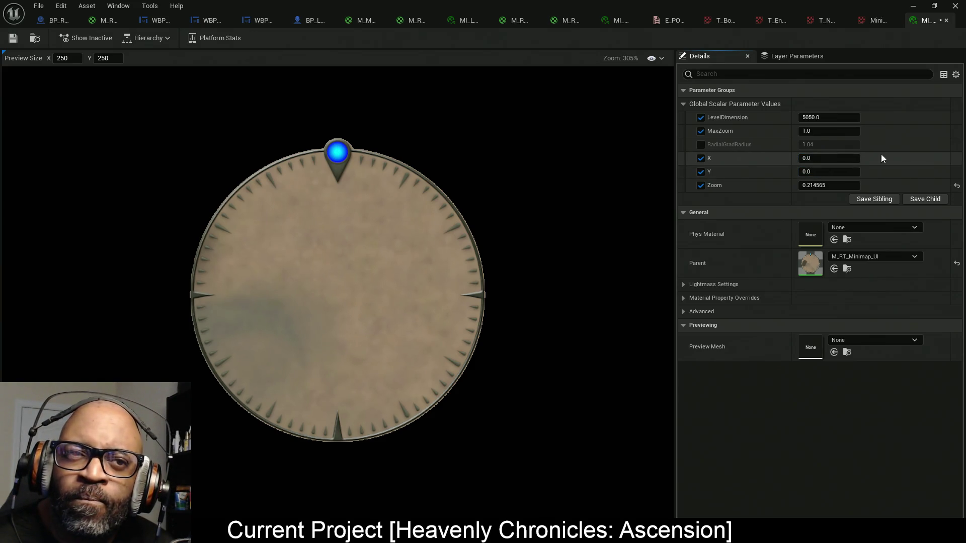
- Test MaxZoom, LevelDimension and X, resetting them to 1.0, 5050.0 and 0.0, and Y to 0.0
mouse_move(839, 131)
left_mouse_down()
mouse_move(807, 131)
mouse_move(865, 118)
mouse_move(835, 118)
mouse_move(936, 122)
left_mouse_up()
left_click(956, 131)
left_click_drag(859, 119, 848, 119)
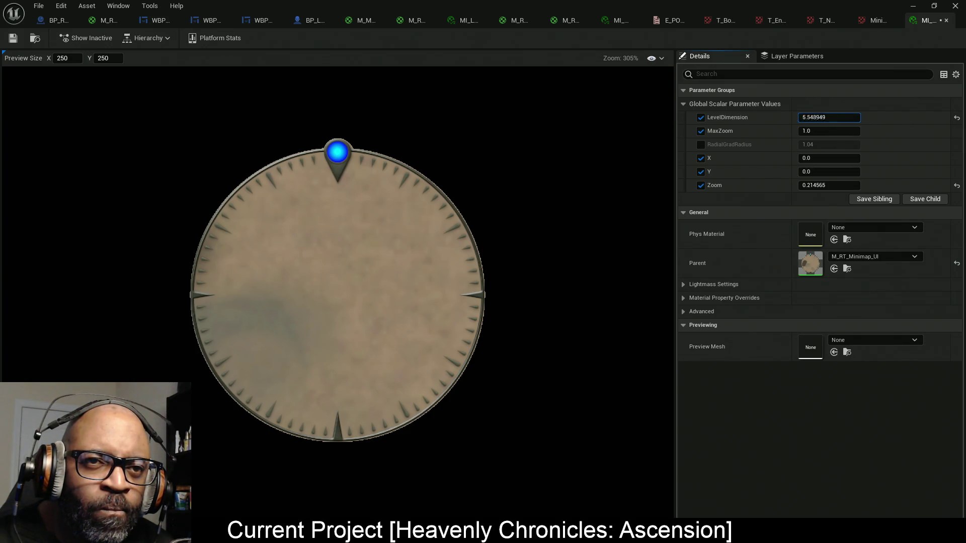
left_click(956, 118)
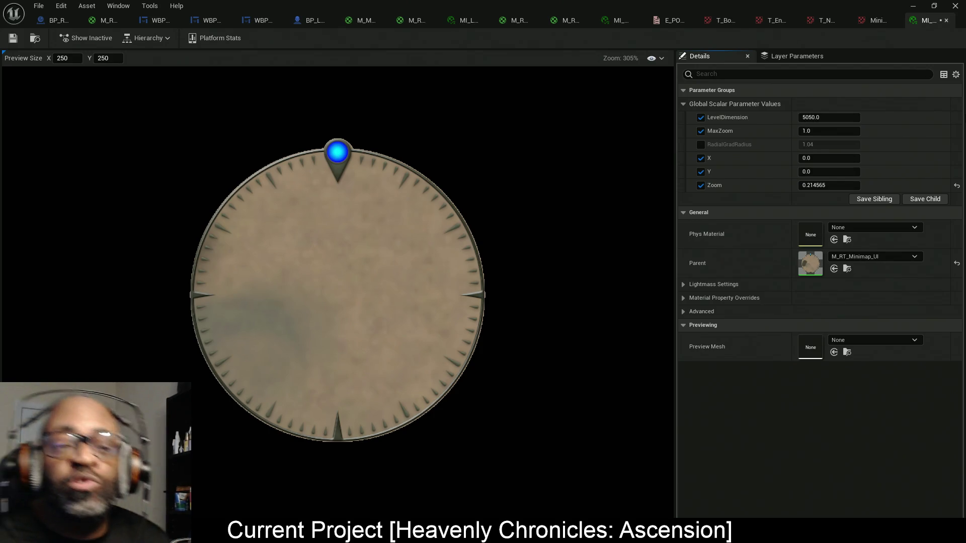
mouse_move(805, 158)
left_mouse_down()
mouse_move(875, 158)
mouse_move(844, 158)
mouse_move(824, 171)
mouse_move(875, 169)
left_mouse_up()
left_click(957, 158)
left_click(957, 172)
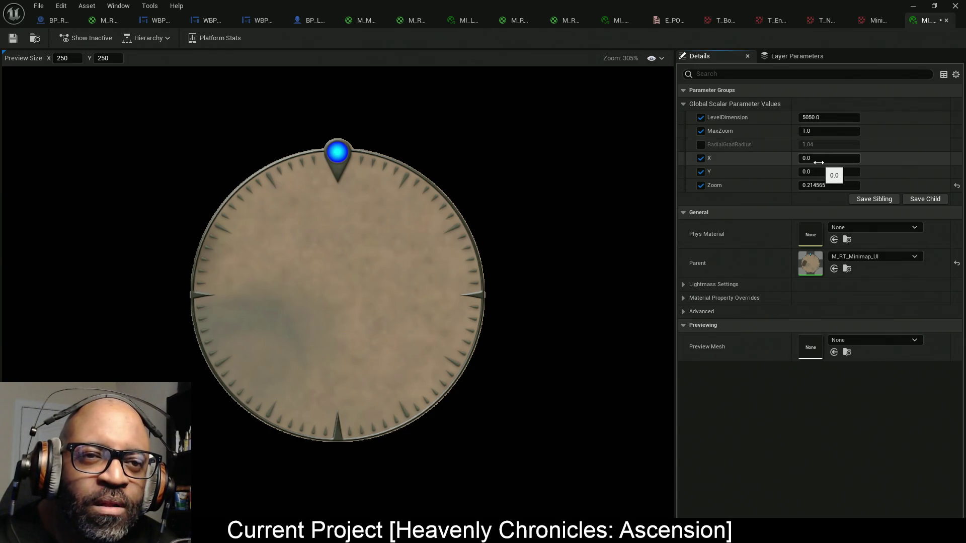
- Set X to 2525.0 and LevelDimension to about 5635.5, then move the editor aside
mouse_move(818, 162)
left_mouse_down()
mouse_move(755, 162)
mouse_move(764, 162)
left_mouse_up()
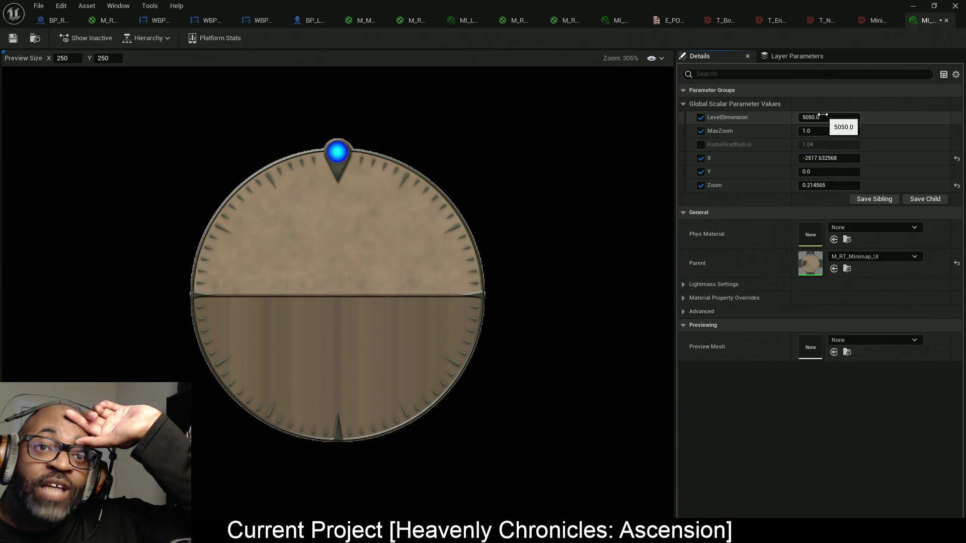
left_click(820, 158)
type("5050/2")
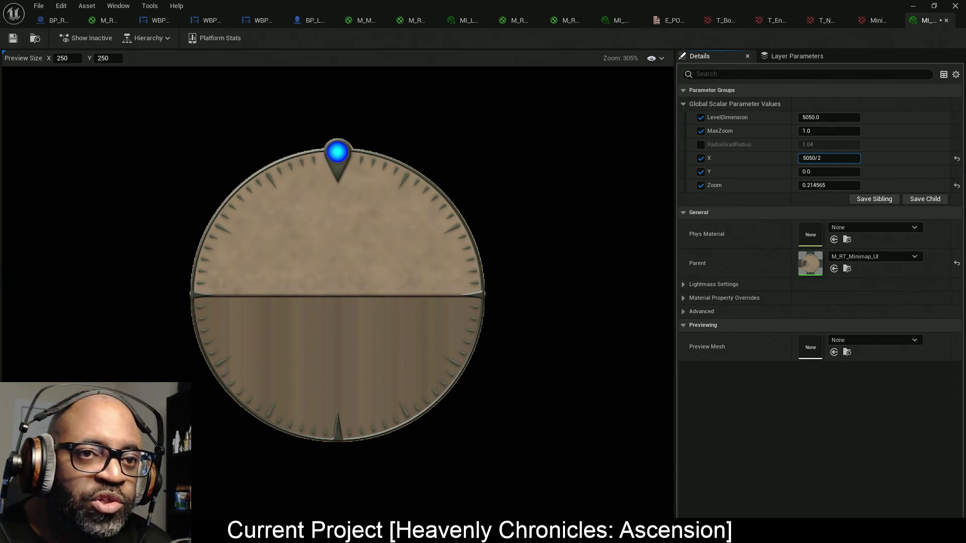
key("Return")
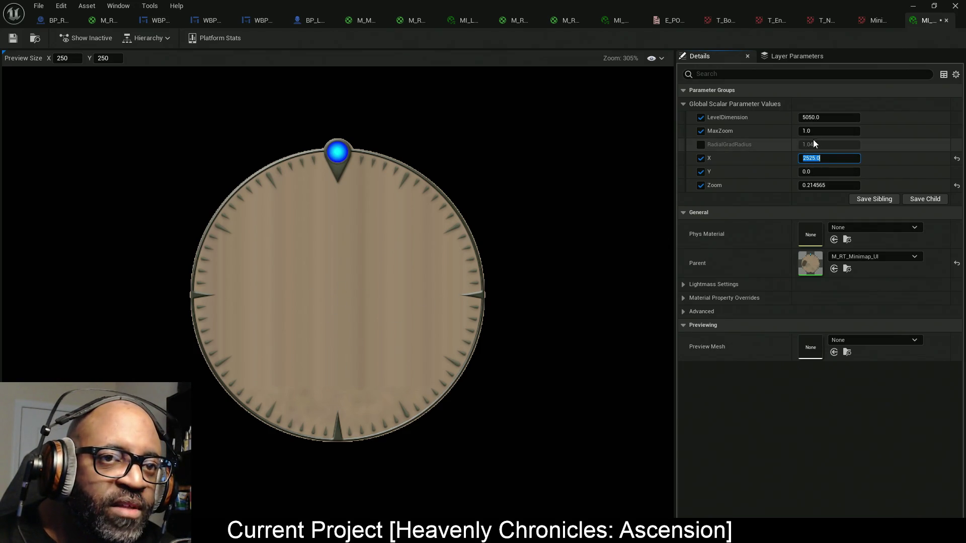
left_click_drag(827, 117, 862, 117)
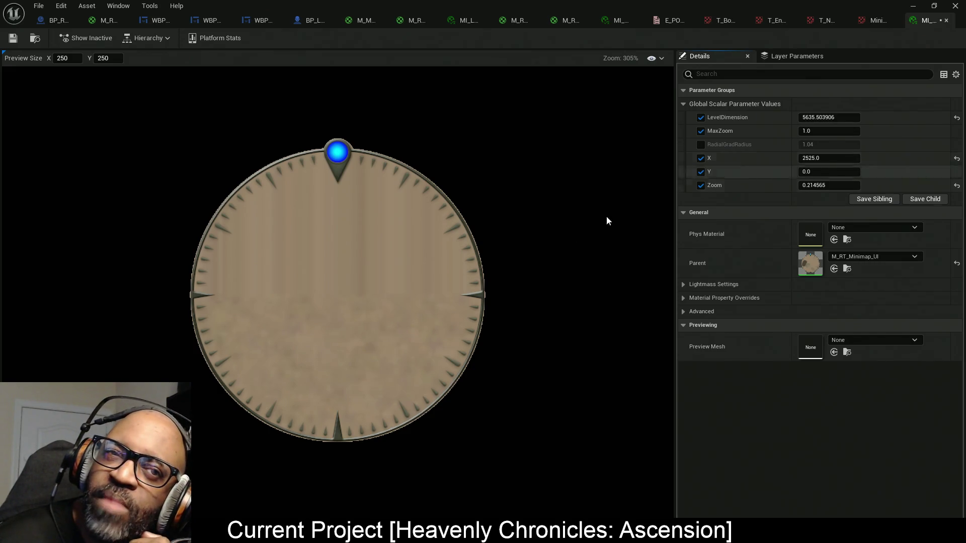
mouse_move(451, 5)
left_mouse_down()
mouse_move(498, 88)
mouse_move(558, 488)
left_mouse_up()
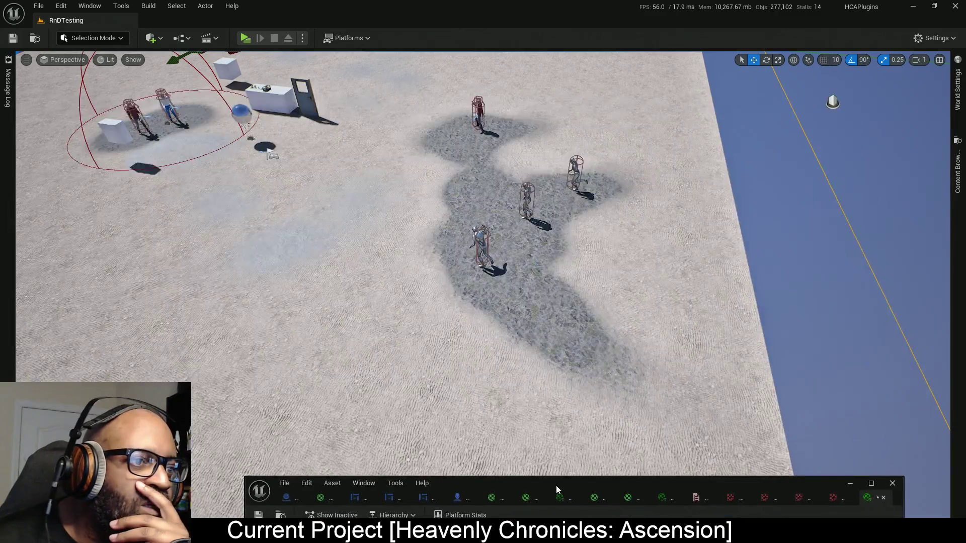
- Select the landscape floor and inspect its details: location -2520, -2520, 0, resolution 505 x 505
left_click(636, 268)
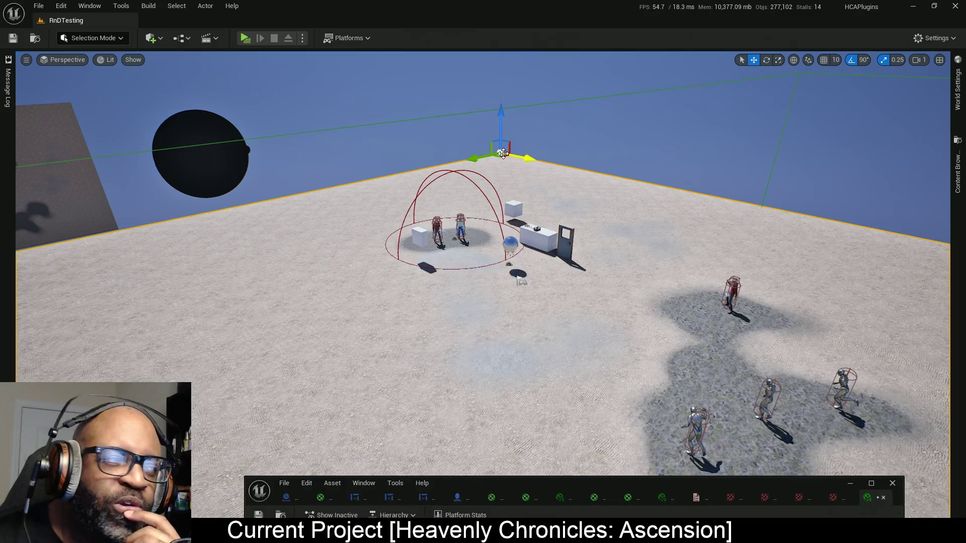
key("alt+Tab")
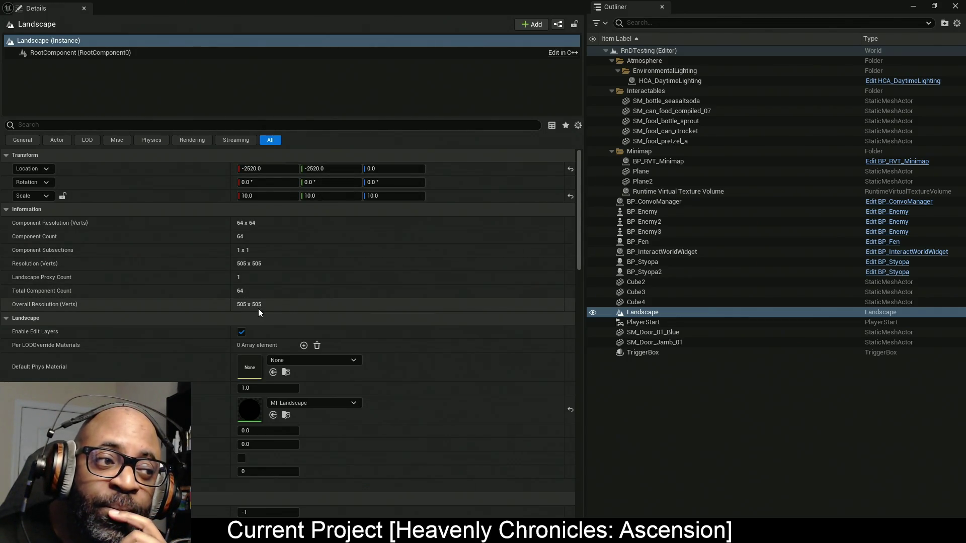
left_click_drag(709, 8, 709, 1)
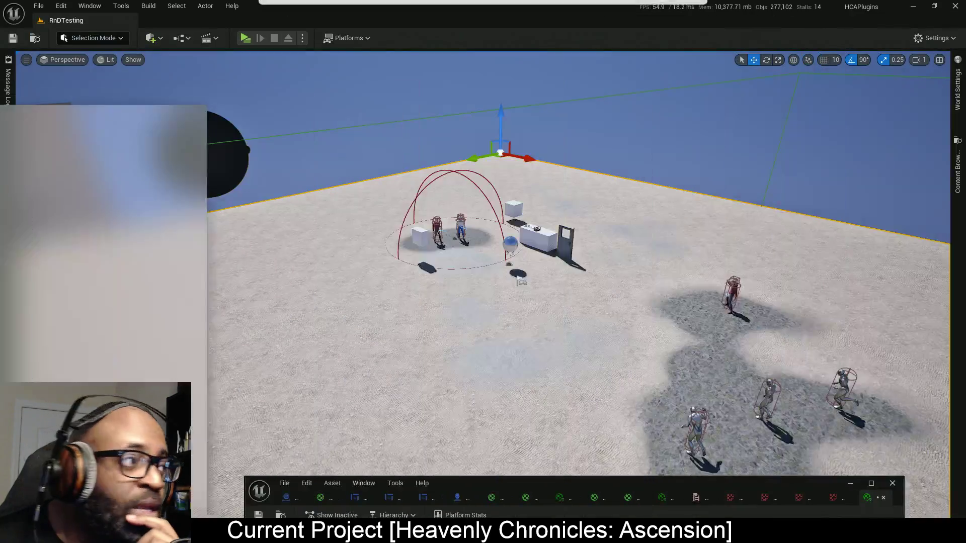
- Set the minimap material instance's LevelDimension to 5040 and nudge the X offset to test alignment
left_click_drag(593, 482, 542, 4)
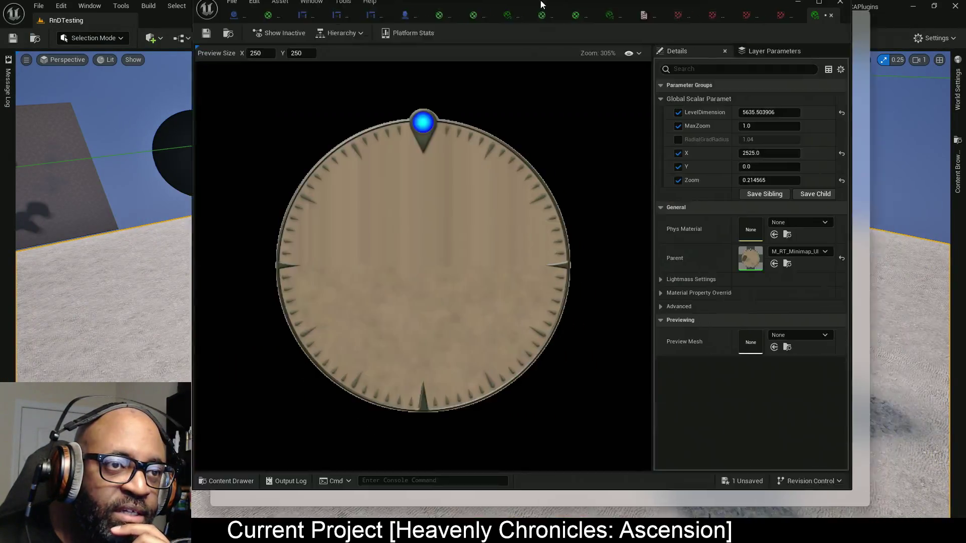
left_click(827, 117)
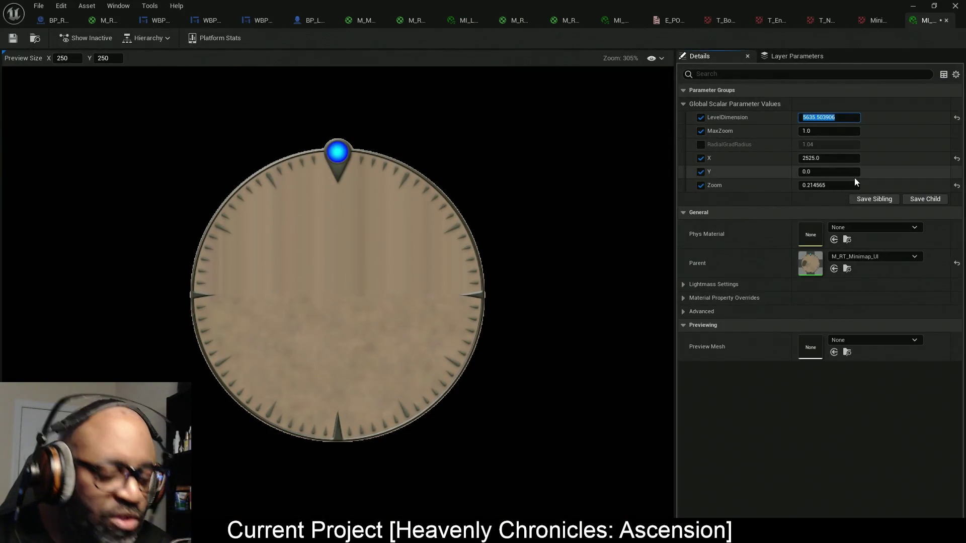
type("50")
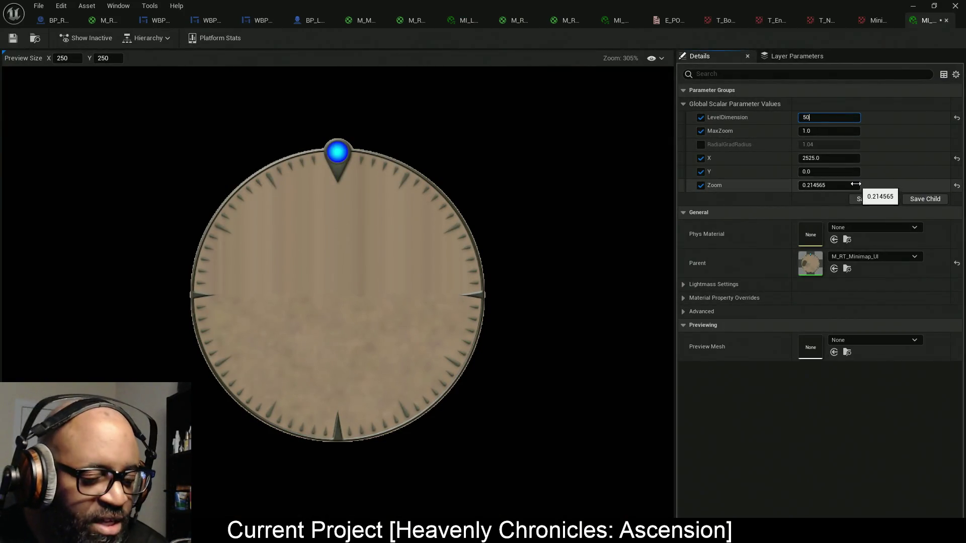
type("40")
key("Return")
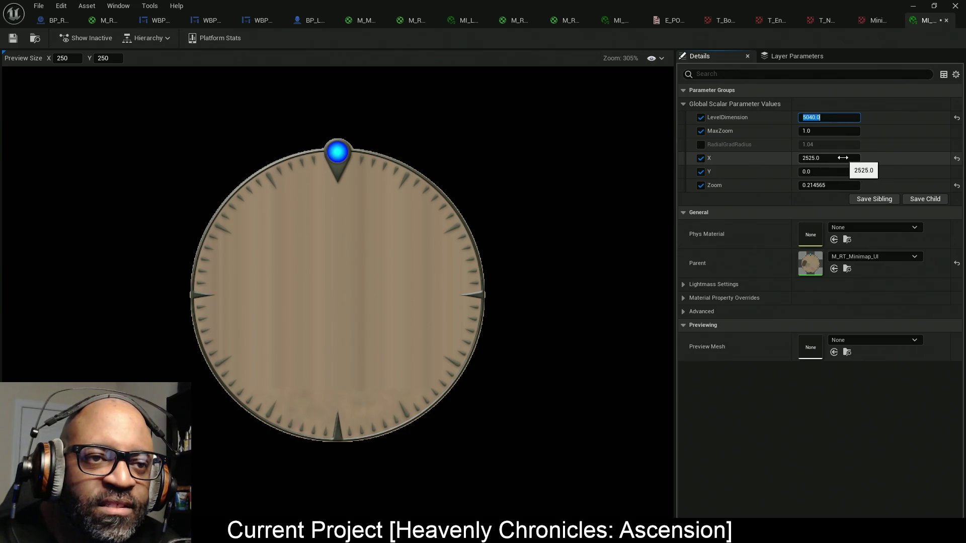
mouse_move(834, 159)
left_mouse_down()
mouse_move(757, 160)
mouse_move(851, 157)
left_mouse_up()
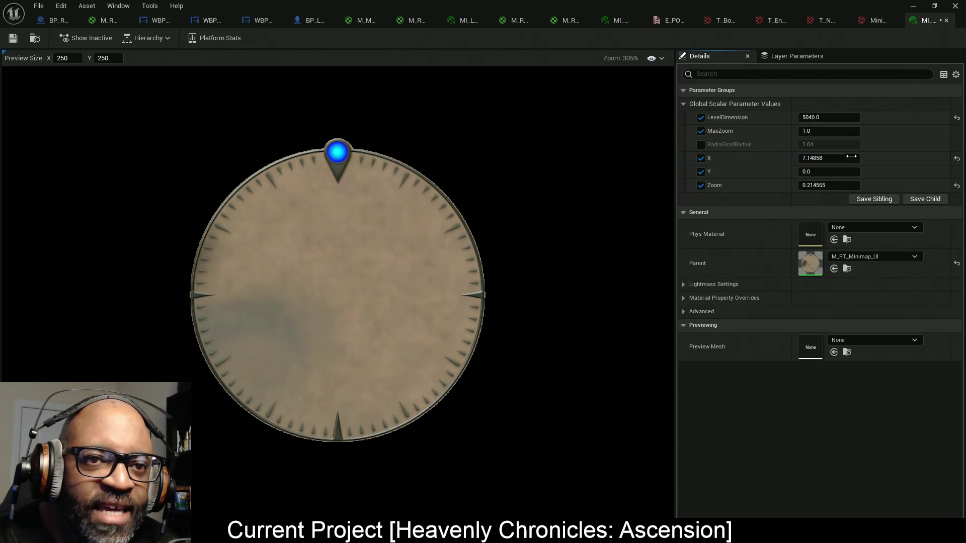
- Reset X to 0.0 and, after trying higher and lower Zoom values, restore Zoom to 0.5
left_click(956, 158)
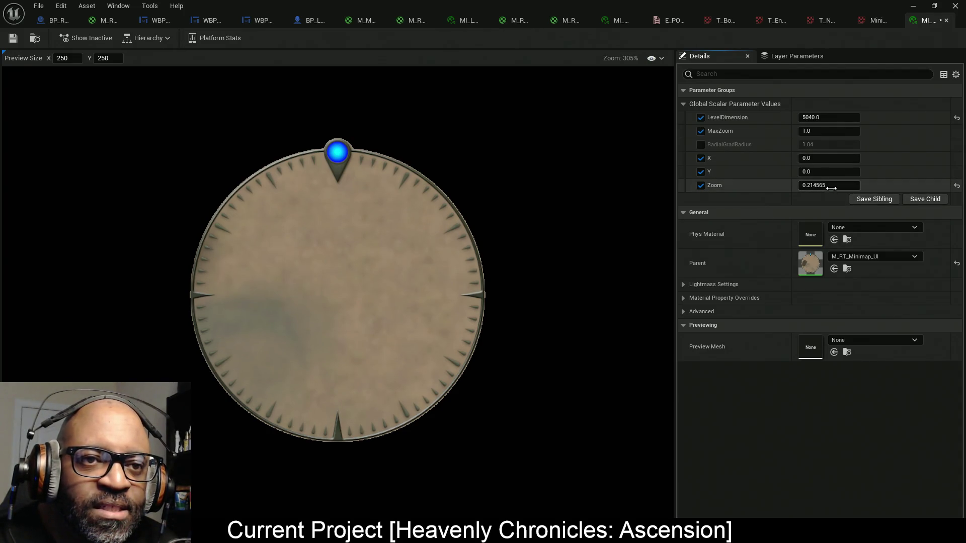
left_click(955, 185)
mouse_move(819, 187)
left_mouse_down()
mouse_move(905, 187)
mouse_move(860, 194)
left_mouse_up()
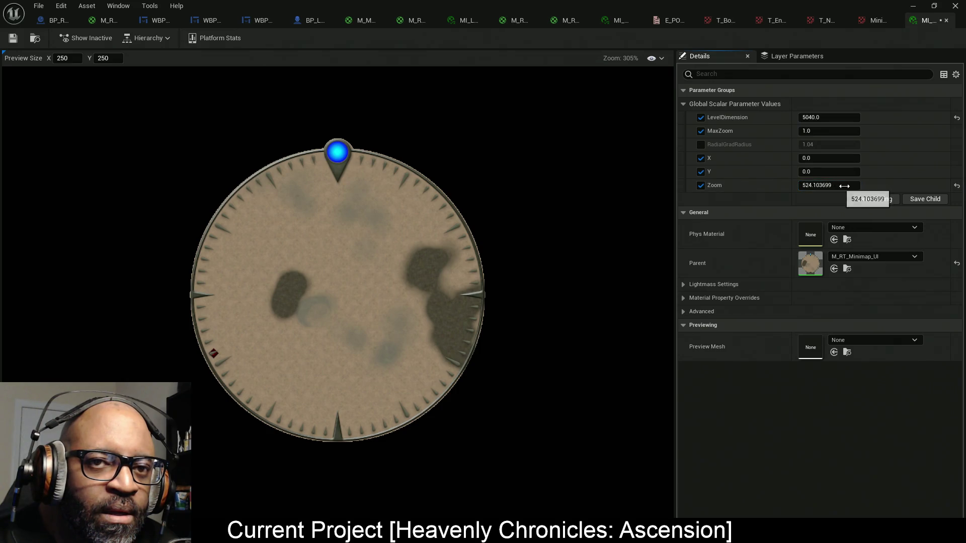
left_click(956, 186)
left_click_drag(847, 187, 819, 187)
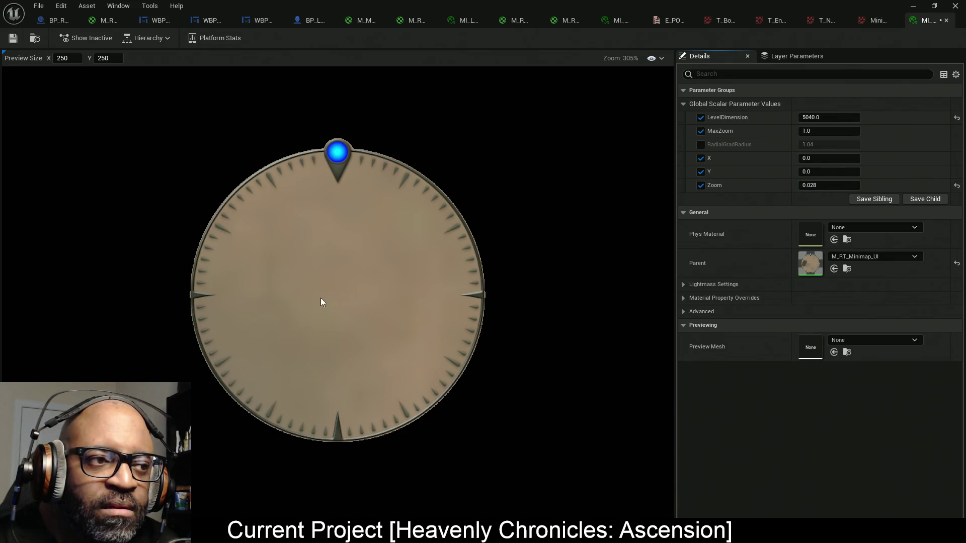
left_click(957, 187)
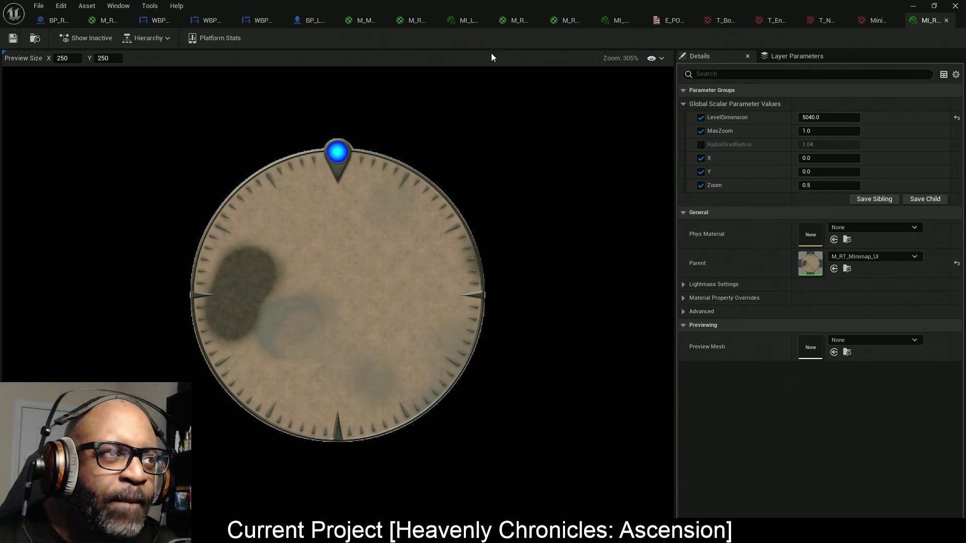
mouse_move(484, 4)
left_mouse_down()
mouse_move(362, 135)
mouse_move(0, 201)
left_mouse_up()
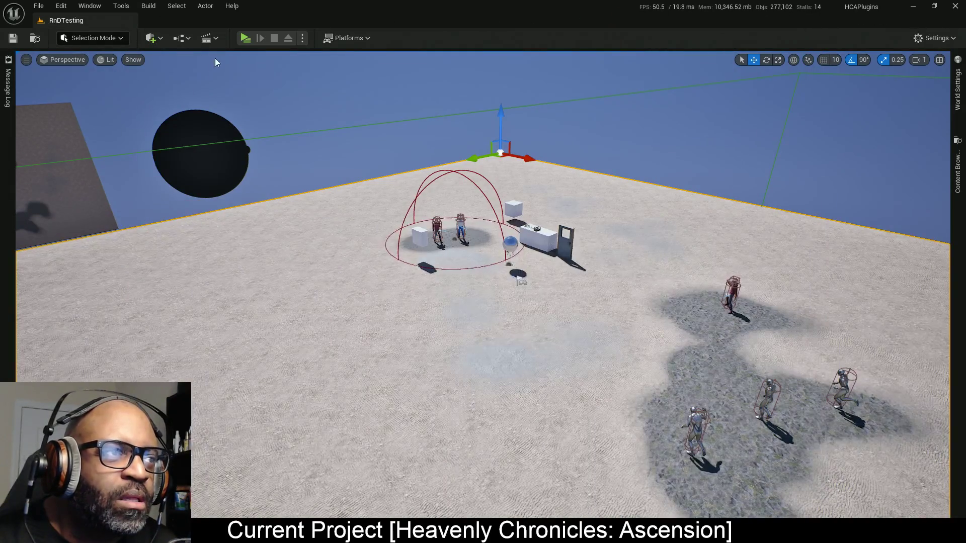
- Play the level with Alt+P, walk the character around with W and D, then stop with Esc
key("alt+p")
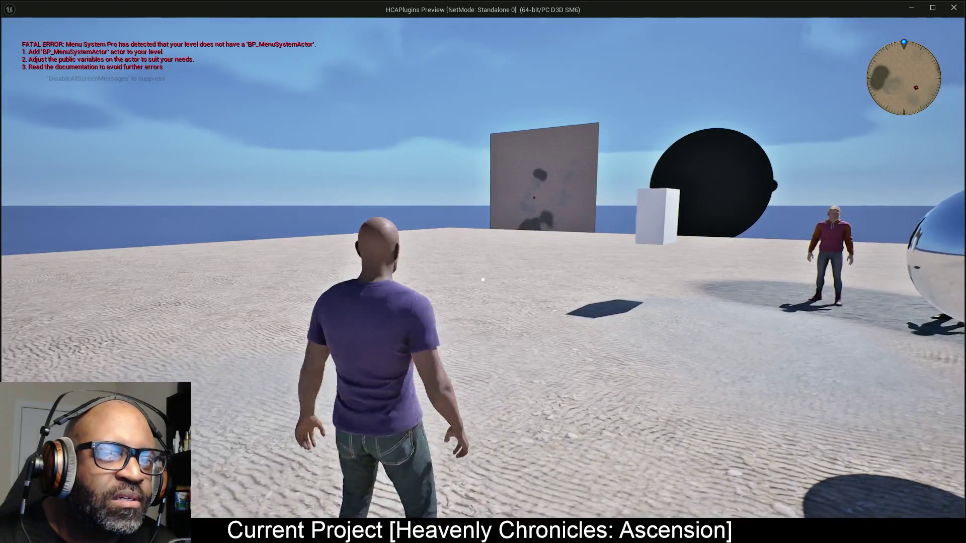
key("w")
key("d")
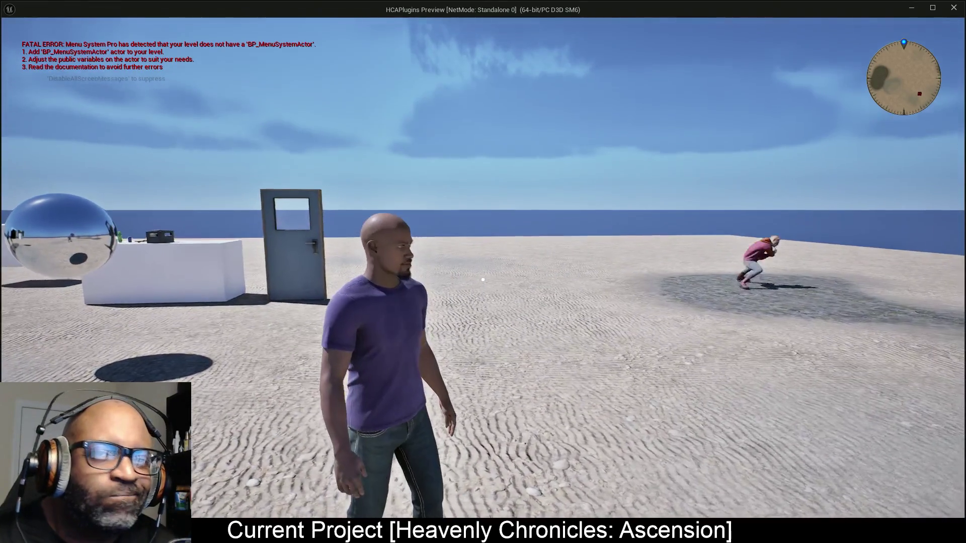
key("w")
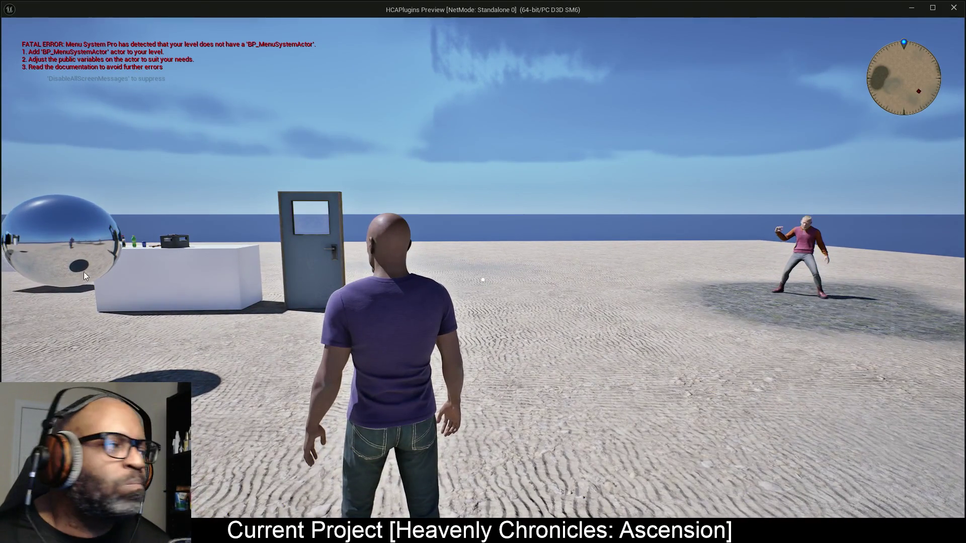
key("Escape")
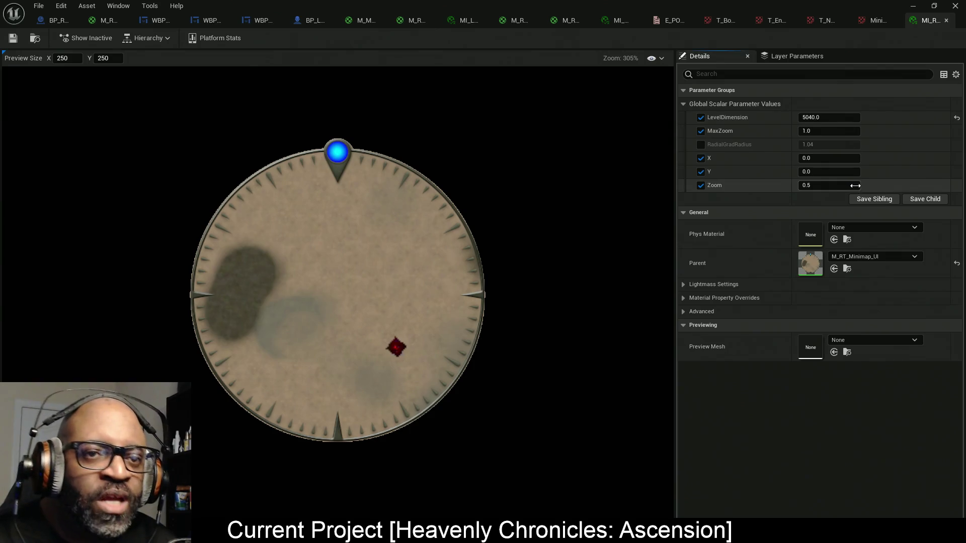
- Drag the minimap instance's Zoom down to 0.076, then switch to the WBP_Minimap blueprint
mouse_move(854, 185)
left_mouse_down()
mouse_move(810, 186)
mouse_move(825, 186)
left_mouse_up()
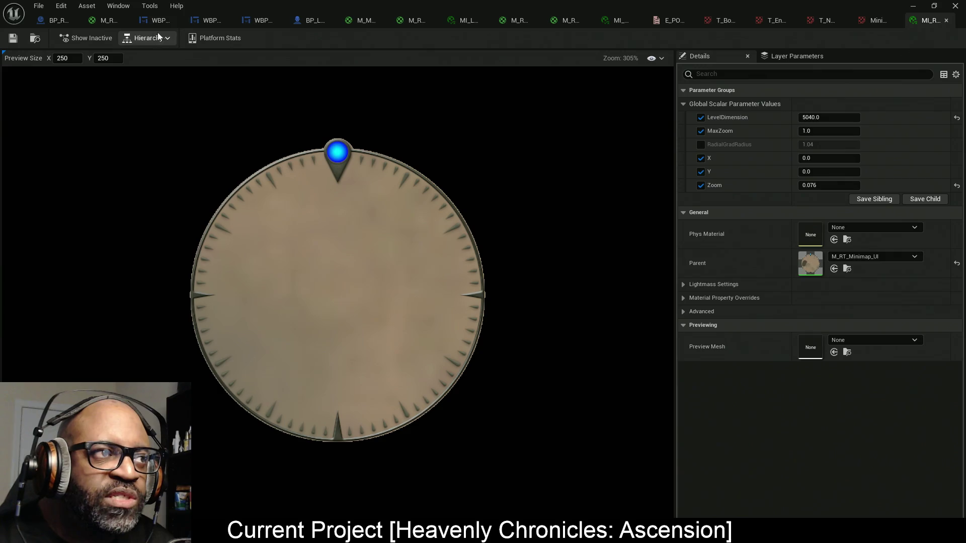
left_click(208, 22)
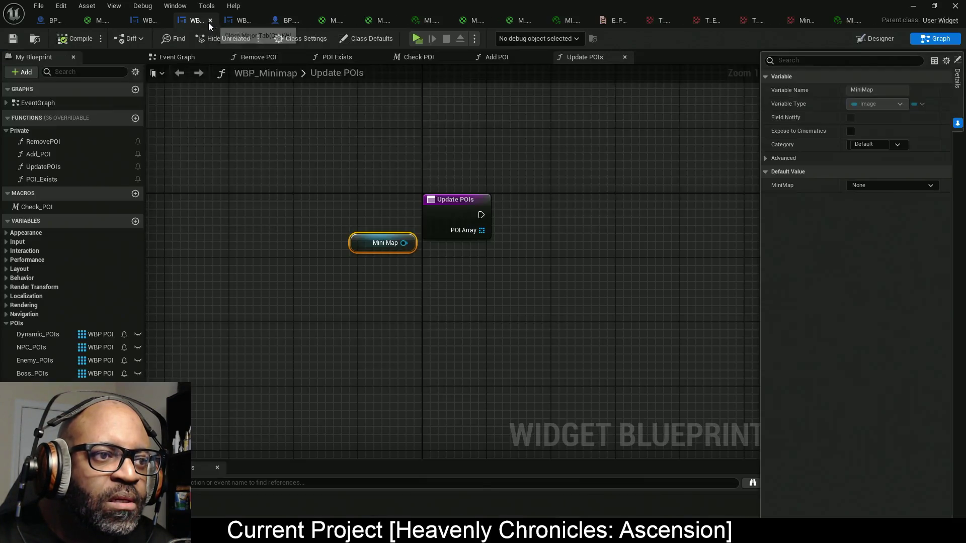
- In the Designer, set the MiniMap image's brush Image to MI_RT_Minimap_UI
left_click(883, 44)
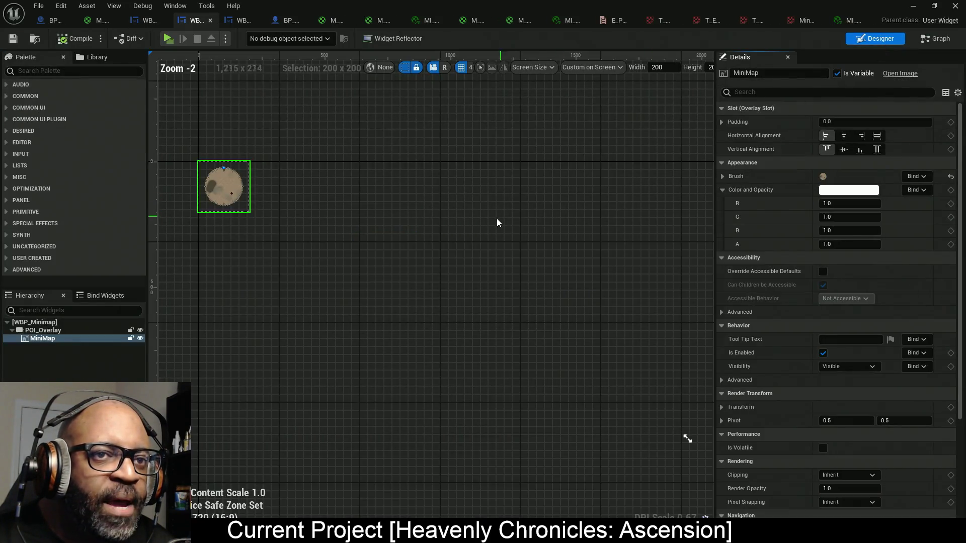
left_click(722, 176)
left_click(855, 203)
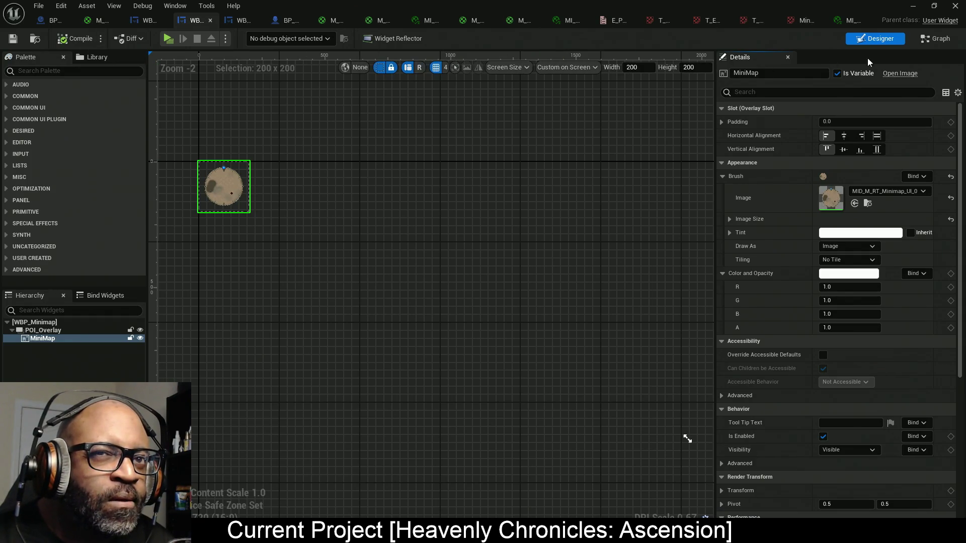
- Go to the widget's Event Graph and move the Event Tick node slightly right
left_click(938, 40)
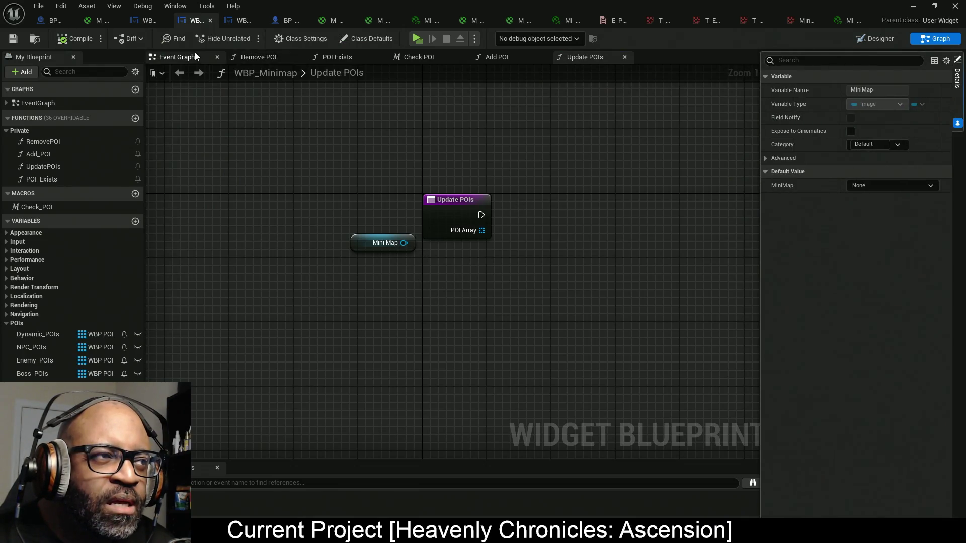
left_click(195, 56)
left_click_drag(314, 271, 424, 309)
scroll(424, 301, "up", 3)
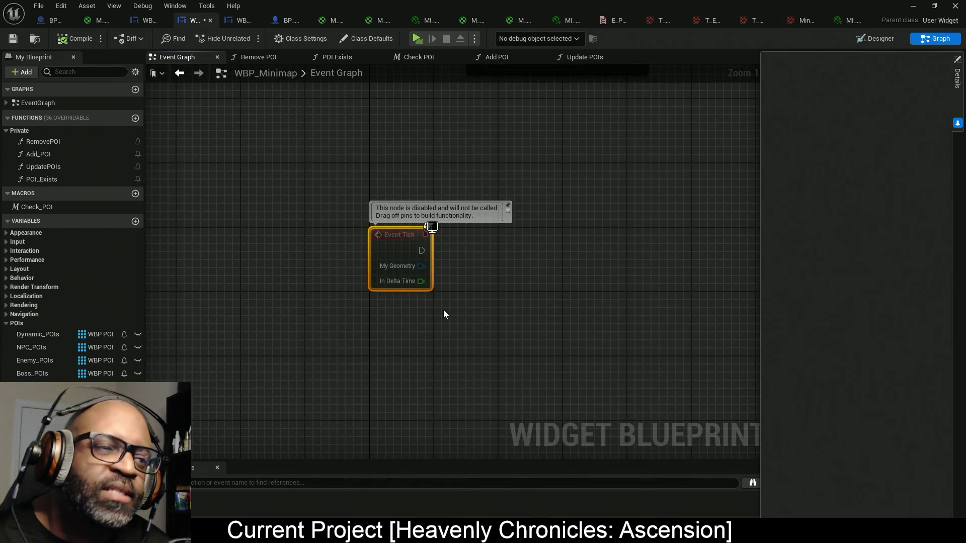
- Add a Get Player Controller node and connect a Get Controlled Pawn node to it
right_click(385, 313)
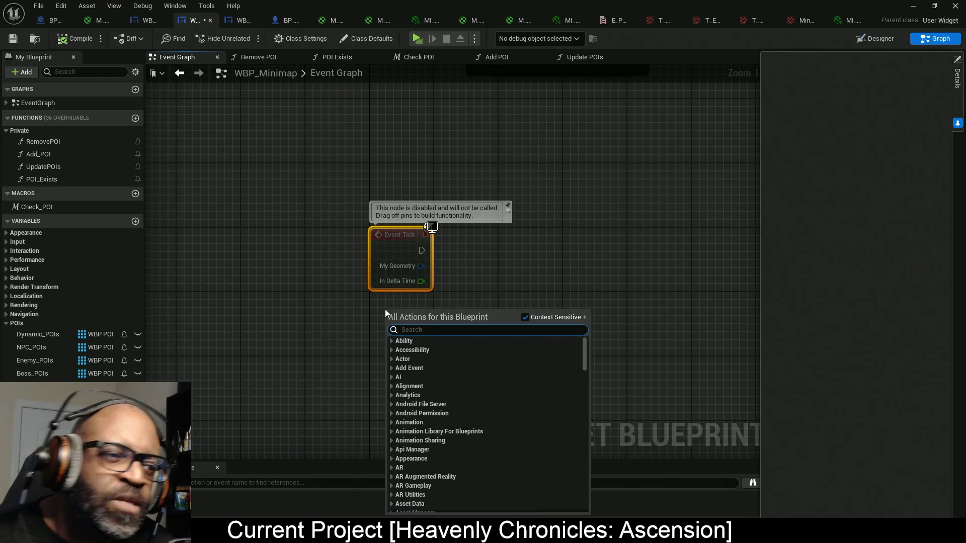
type("get pla")
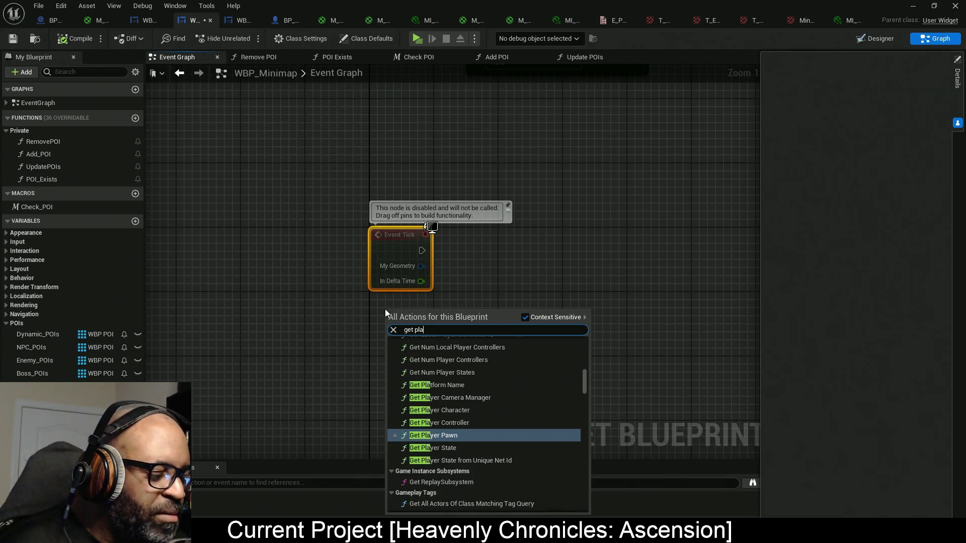
type("yer contrller")
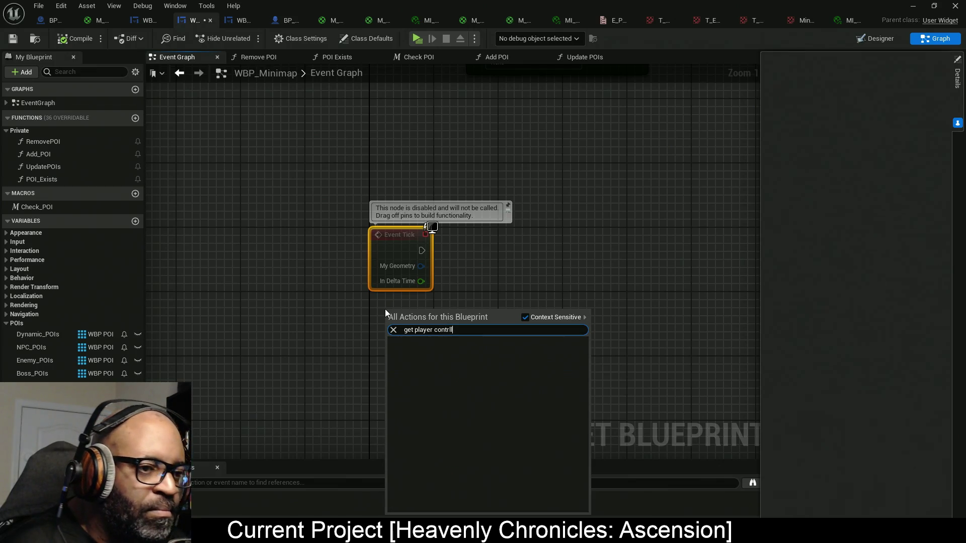
key("BackSpace")
key("BackSpace")
key("BackSpace")
type("o")
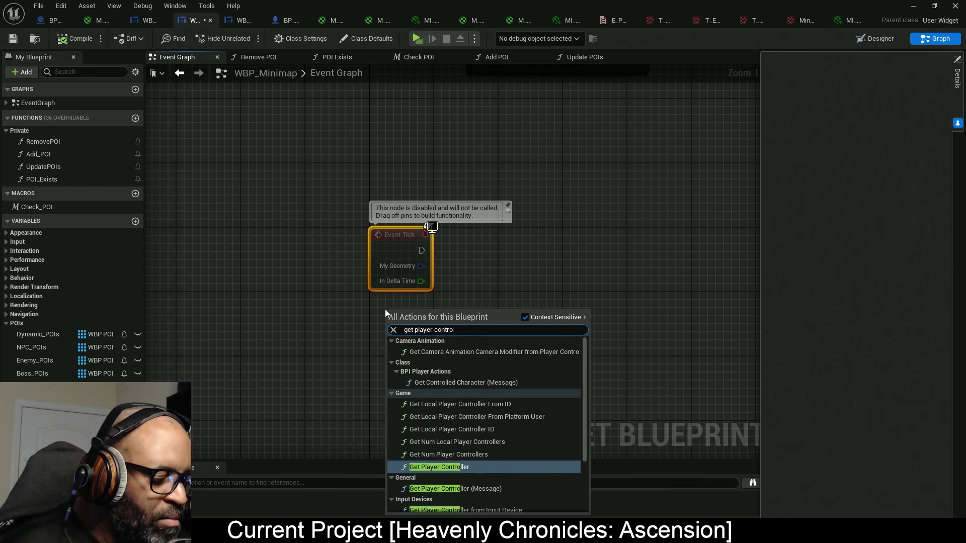
type("ller")
key("Return")
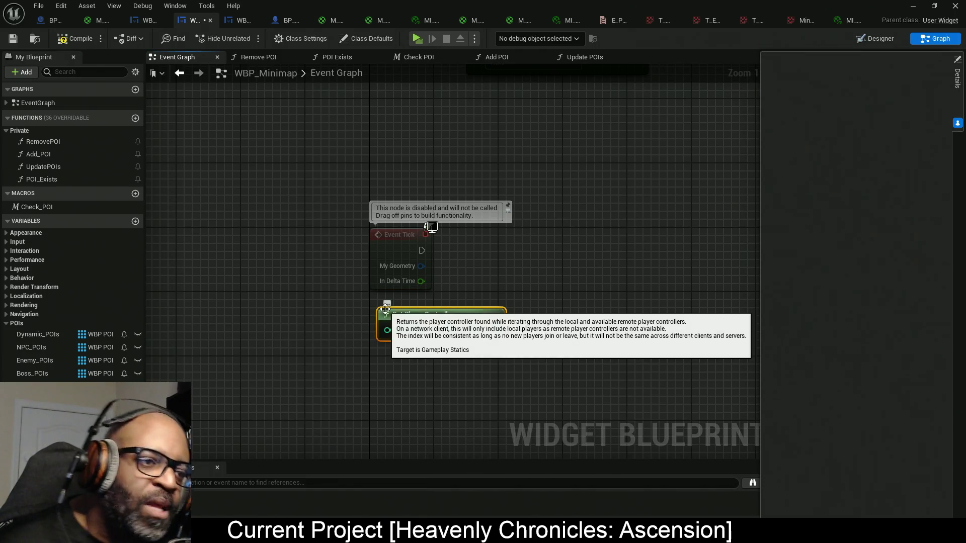
left_click_drag(475, 329, 479, 364)
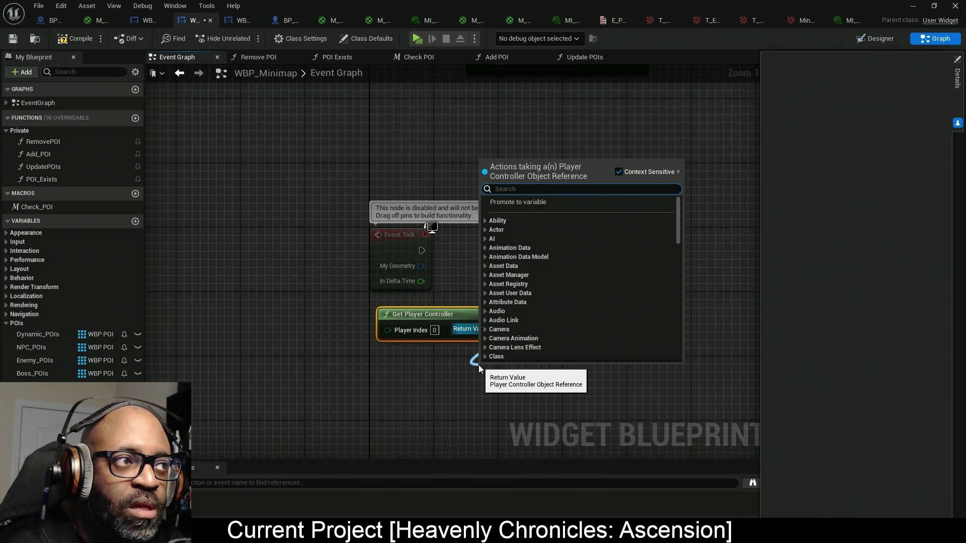
type("g")
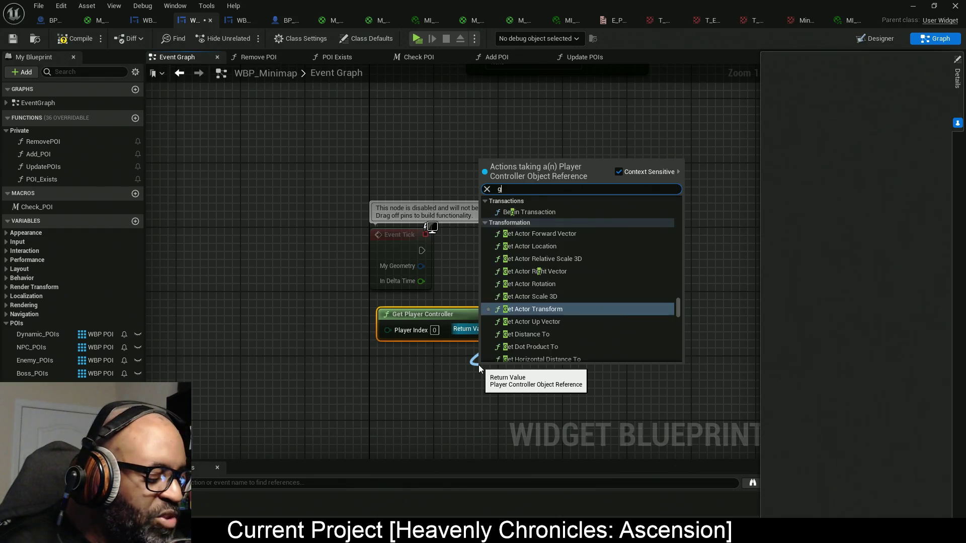
type("et pawn")
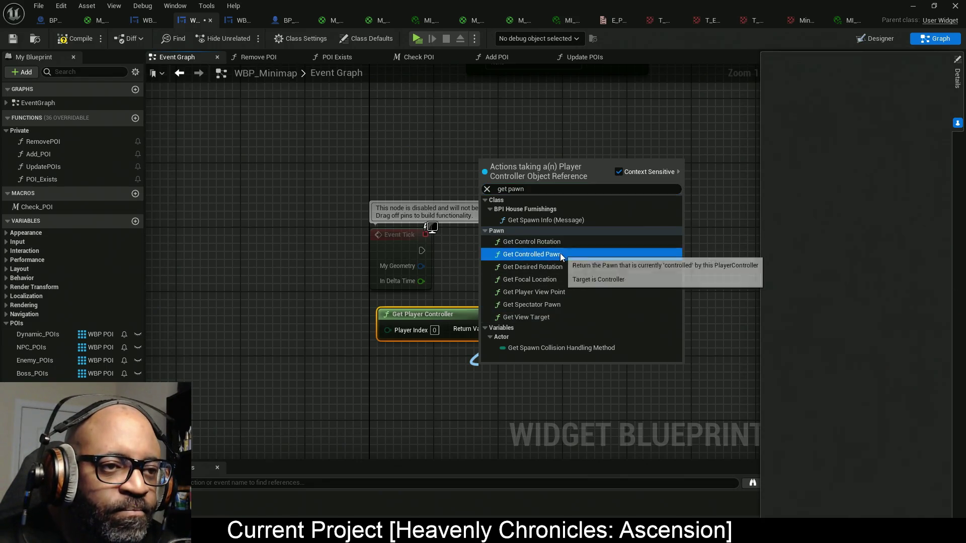
left_click(559, 254)
- Chain Get Actor Location from the pawn and split its Return Value into X, Y, Z
mouse_move(523, 375)
left_mouse_down()
mouse_move(490, 360)
mouse_move(505, 360)
mouse_move(560, 313)
mouse_move(603, 332)
mouse_move(645, 307)
mouse_move(647, 294)
left_mouse_up()
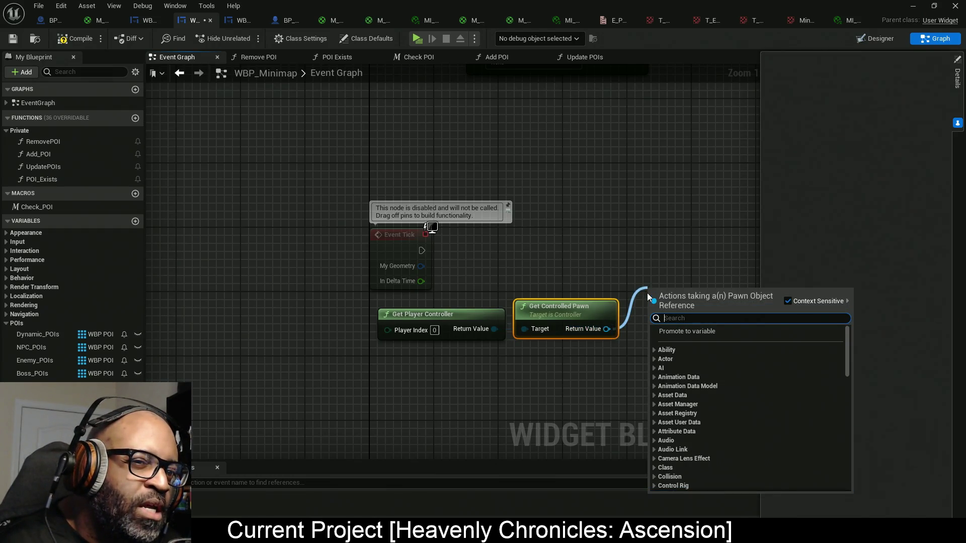
type("the")
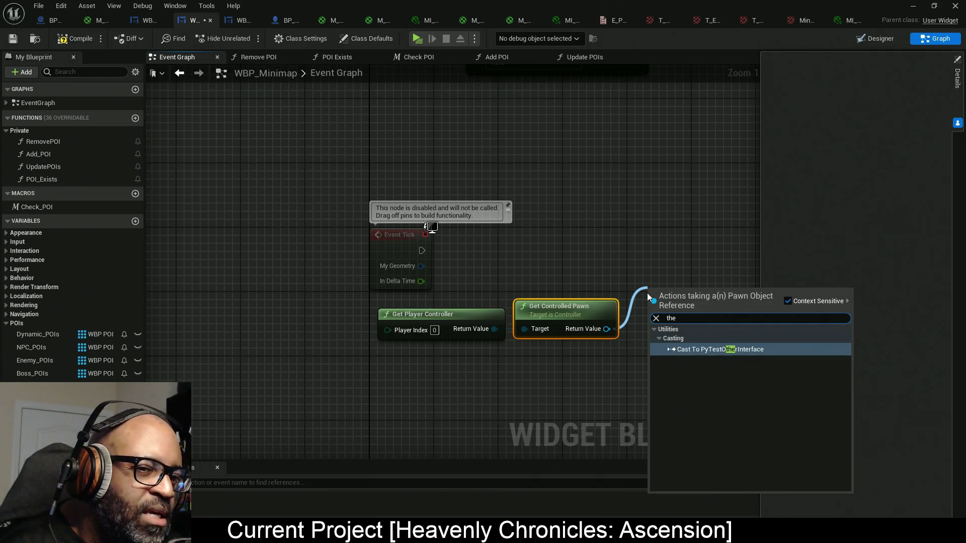
key("BackSpace")
key("BackSpace")
key("BackSpace")
type("get")
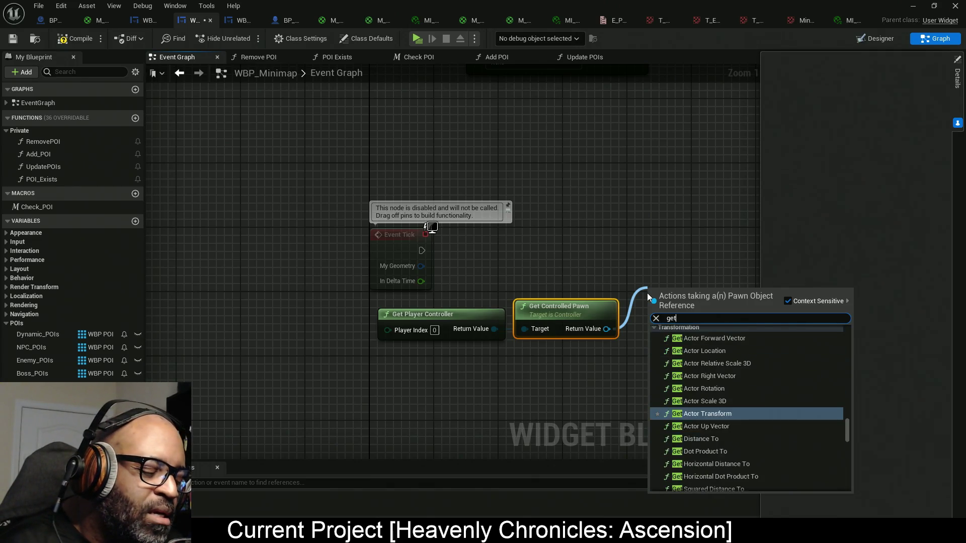
type(" actor location")
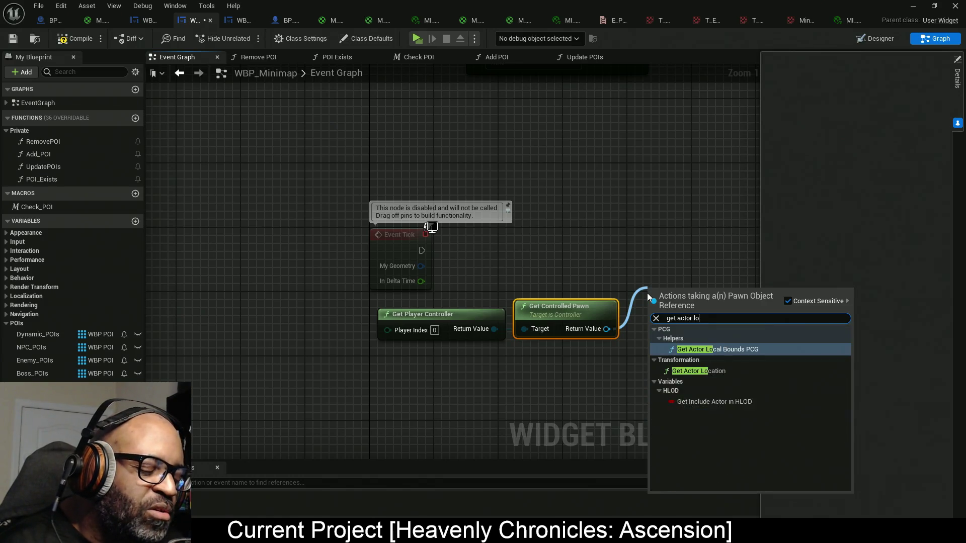
key("Return")
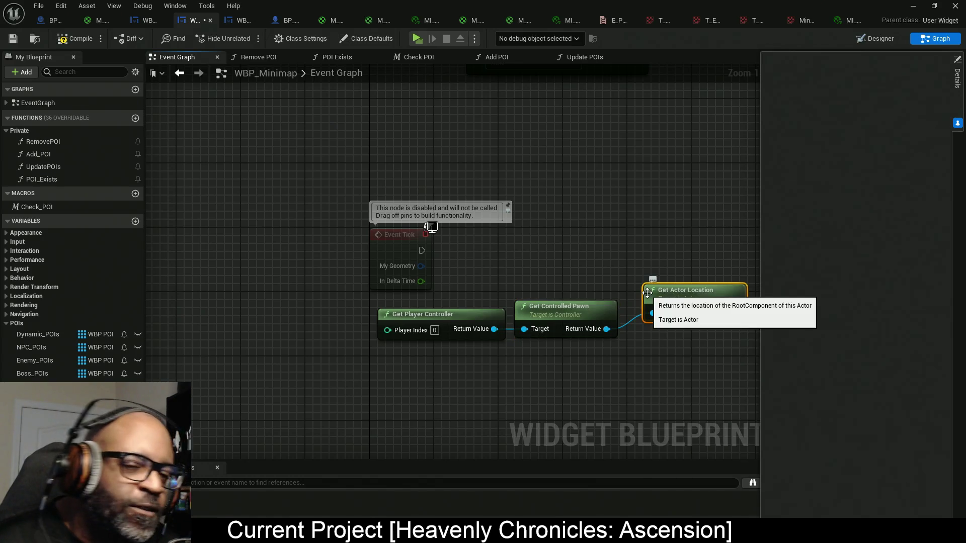
mouse_move(677, 297)
left_mouse_down()
mouse_move(530, 293)
mouse_move(562, 312)
mouse_move(591, 355)
left_mouse_up()
key("Escape")
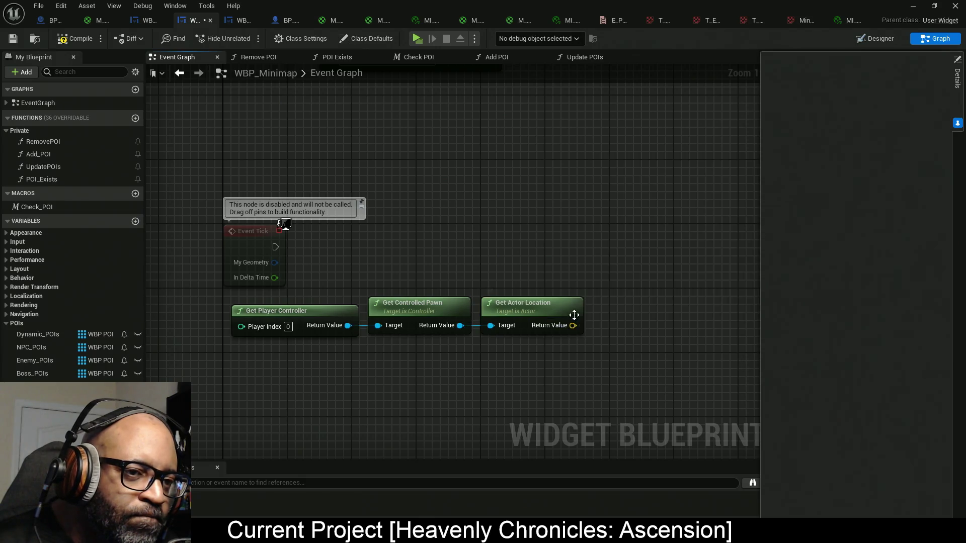
right_click(572, 326)
left_click(608, 373)
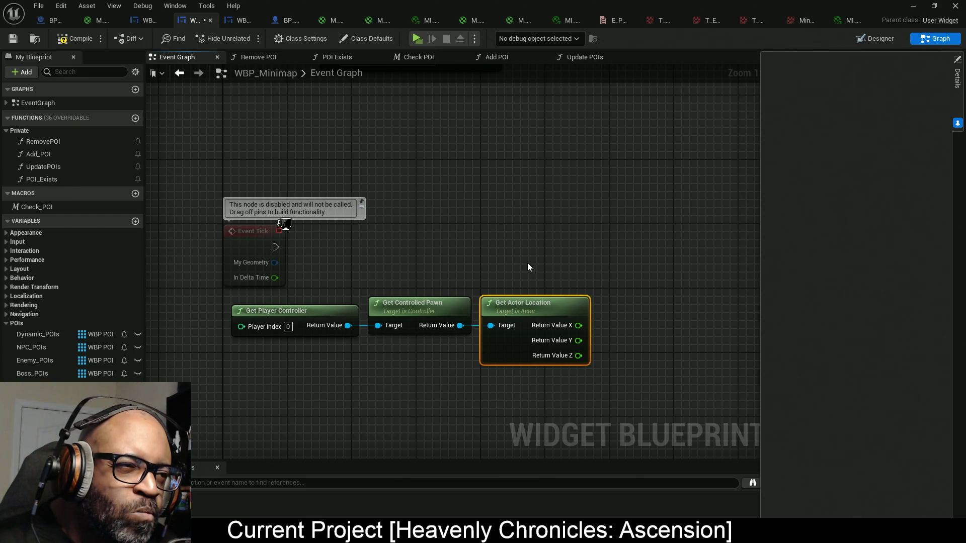
mouse_move(527, 262)
left_mouse_down()
mouse_move(519, 316)
mouse_move(466, 332)
mouse_move(444, 384)
mouse_move(437, 376)
left_mouse_up()
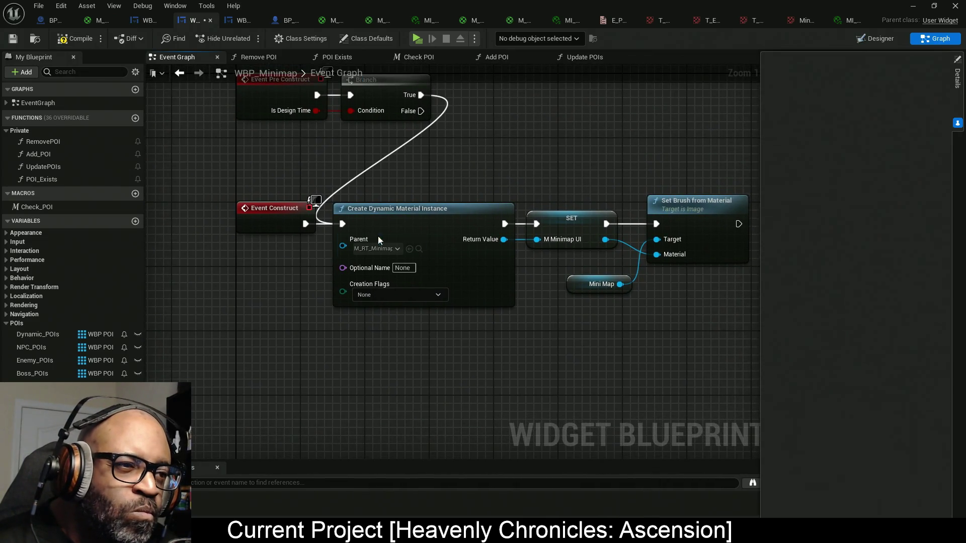
- Add an M_MinimapUI getter and two Set Scalar Parameter Value nodes
mouse_move(517, 322)
left_mouse_down()
mouse_move(486, 314)
mouse_move(459, 271)
mouse_move(436, 168)
mouse_move(434, 221)
mouse_move(424, 209)
mouse_move(409, 219)
left_mouse_up()
left_click(468, 145)
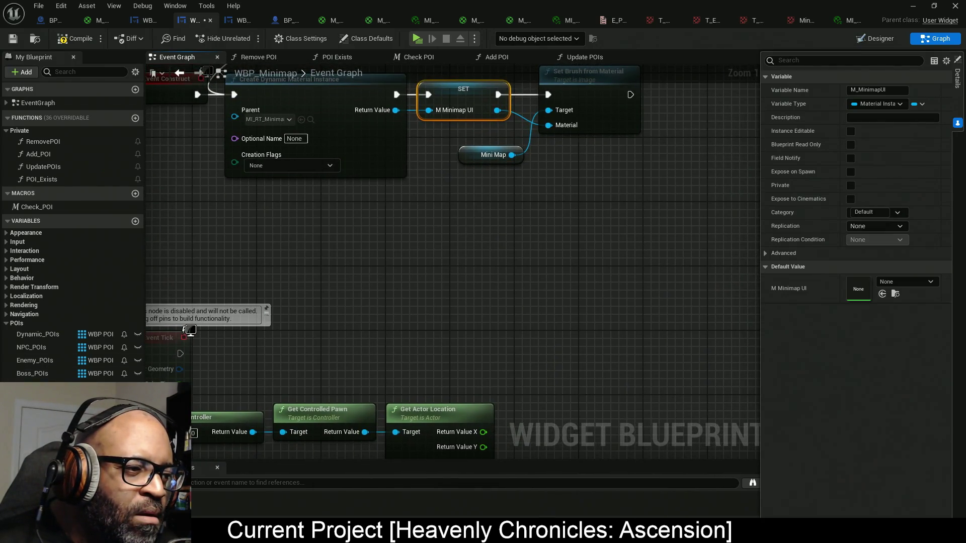
mouse_move(51, 397)
left_mouse_down()
mouse_move(338, 377)
mouse_move(360, 355)
mouse_move(432, 371)
mouse_move(450, 325)
mouse_move(534, 291)
left_mouse_up()
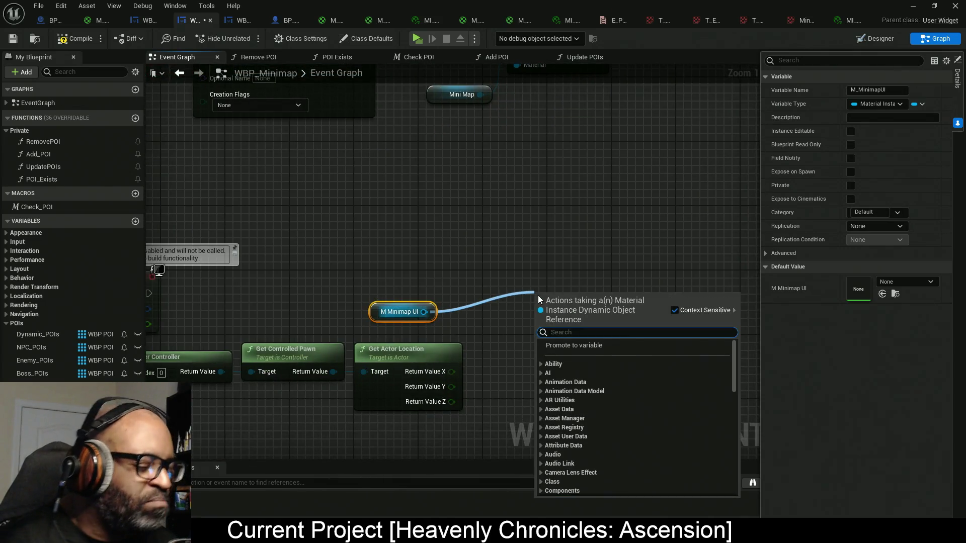
type("set")
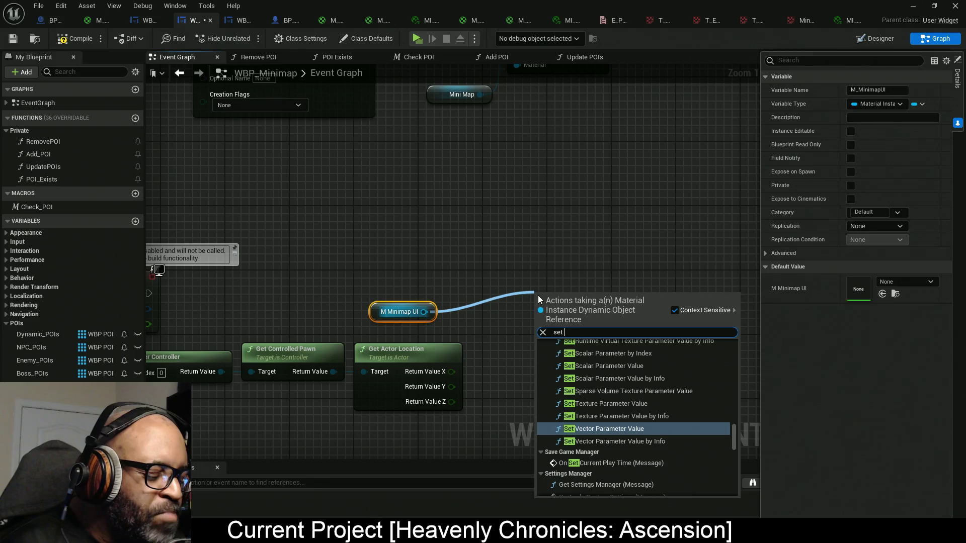
type("scal")
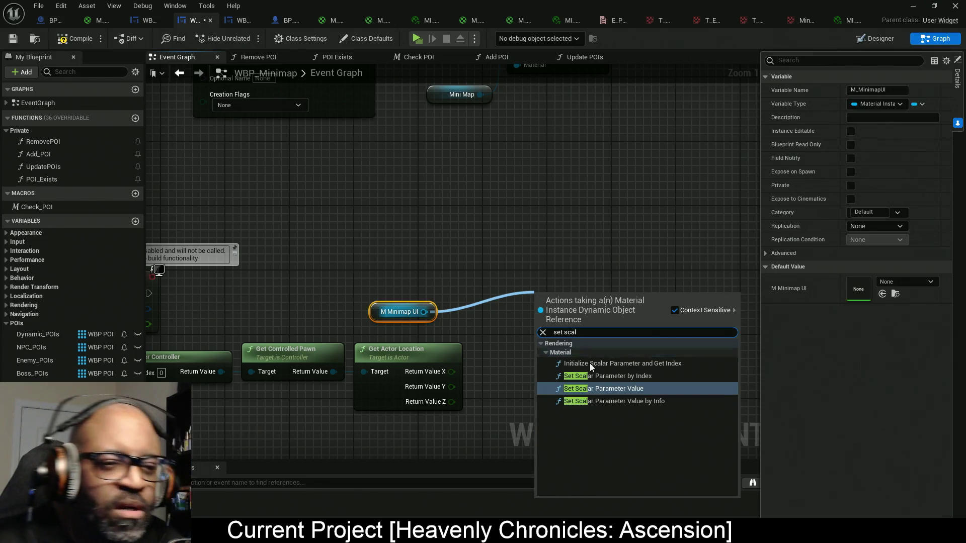
left_click(653, 387)
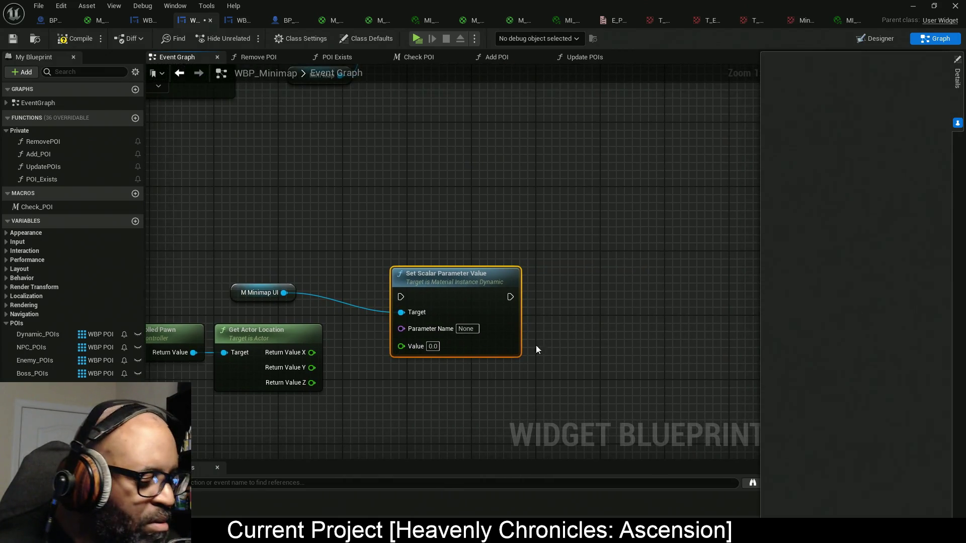
key("ctrl+v")
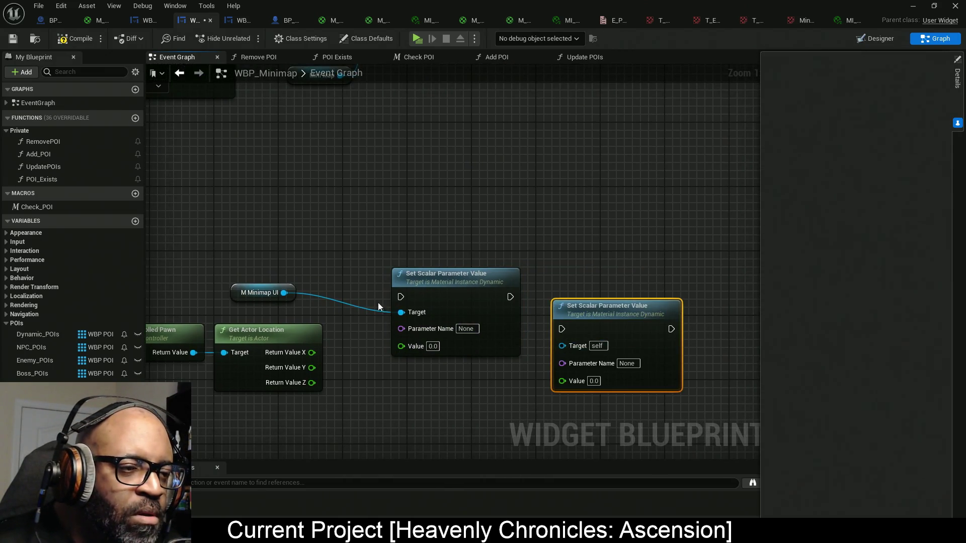
left_click_drag(378, 306, 719, 247)
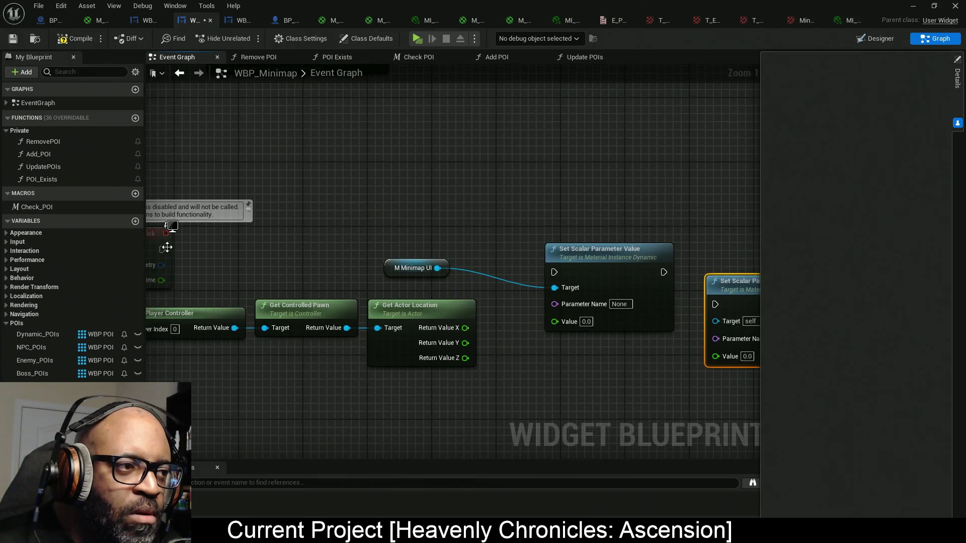
- Wire Event Tick into the Set Scalar nodes and name their parameters X and Y
mouse_move(167, 247)
left_mouse_down()
mouse_move(377, 252)
mouse_move(559, 272)
left_mouse_up()
mouse_move(514, 212)
left_mouse_down()
mouse_move(600, 280)
mouse_move(595, 260)
left_mouse_up()
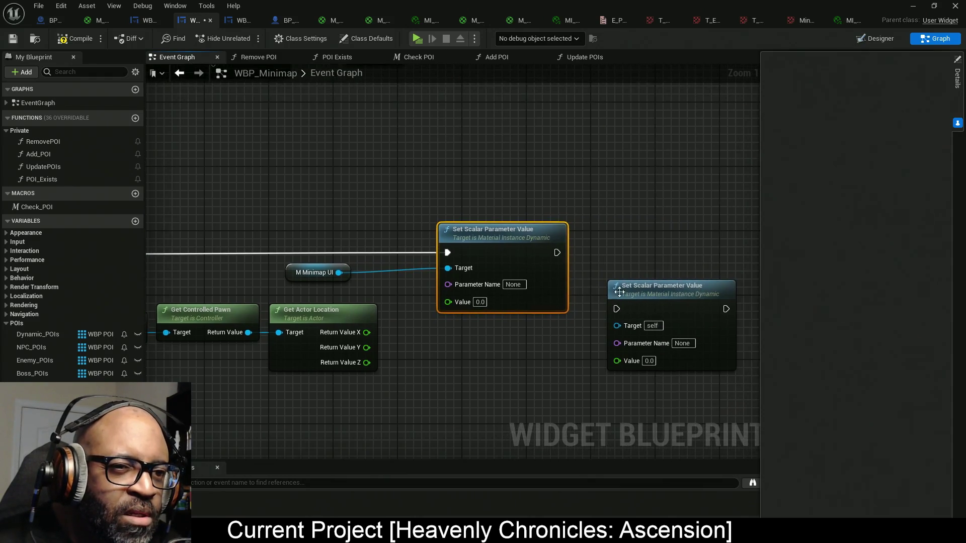
mouse_move(619, 291)
left_mouse_down()
mouse_move(603, 236)
mouse_move(550, 259)
mouse_move(557, 257)
left_mouse_up()
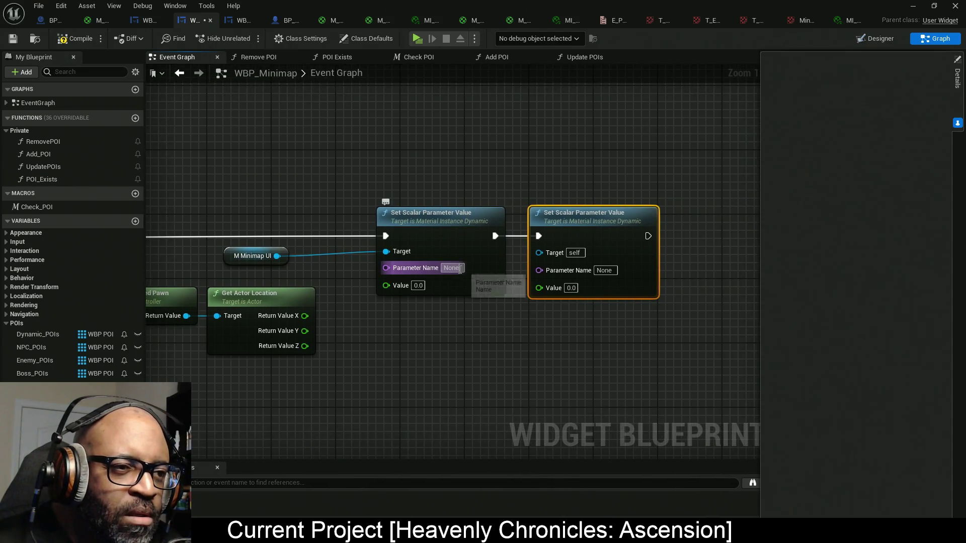
type("x")
key("Return")
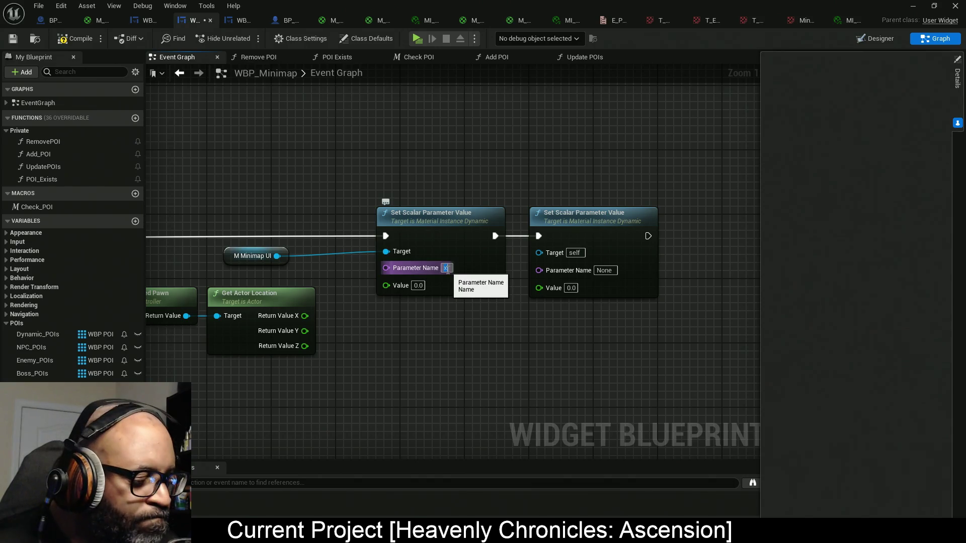
left_click(611, 271)
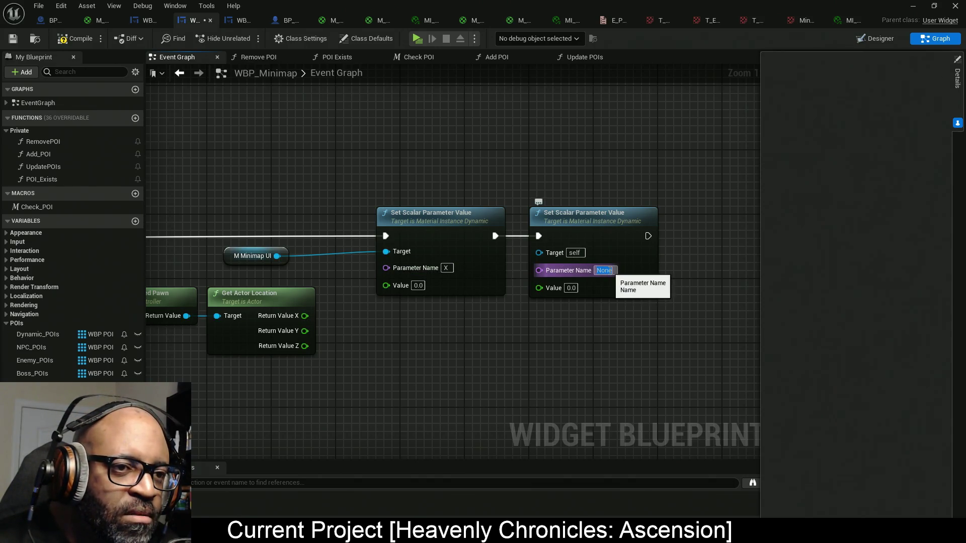
type("Y")
- Feed Get Actor Location X and Y into the Values and target both nodes at M Minimap UI
left_click_drag(522, 353, 530, 342)
mouse_move(313, 304)
left_mouse_down()
mouse_move(424, 267)
mouse_move(500, 273)
mouse_move(351, 319)
mouse_move(312, 319)
left_mouse_up()
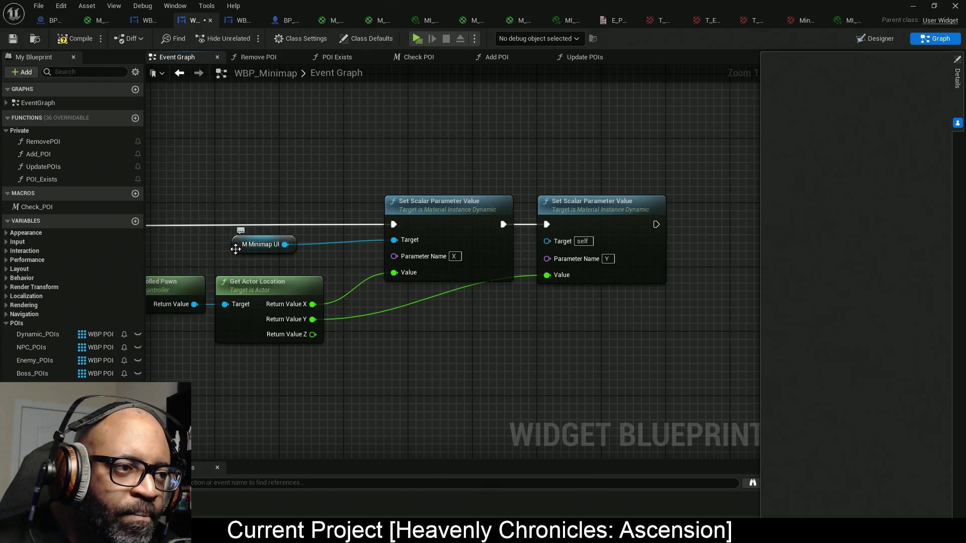
left_click_drag(235, 250, 312, 239)
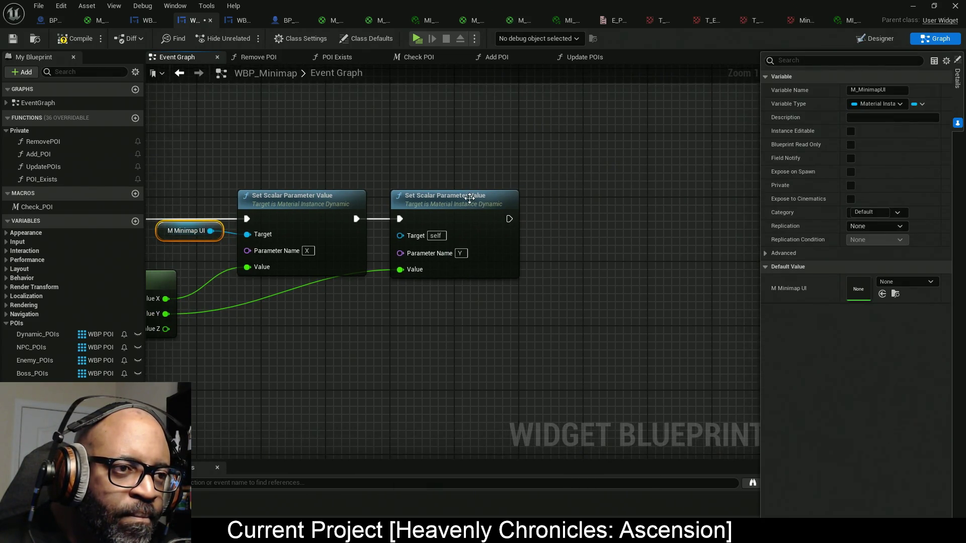
left_click_drag(469, 197, 598, 190)
left_click(188, 231)
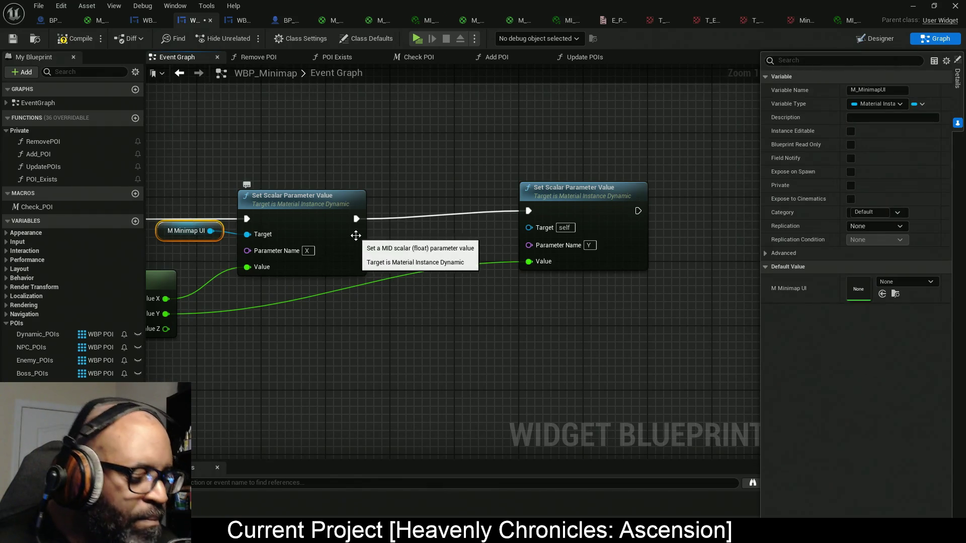
key("ctrl+c")
key("ctrl+v")
left_click_drag(420, 231, 534, 227)
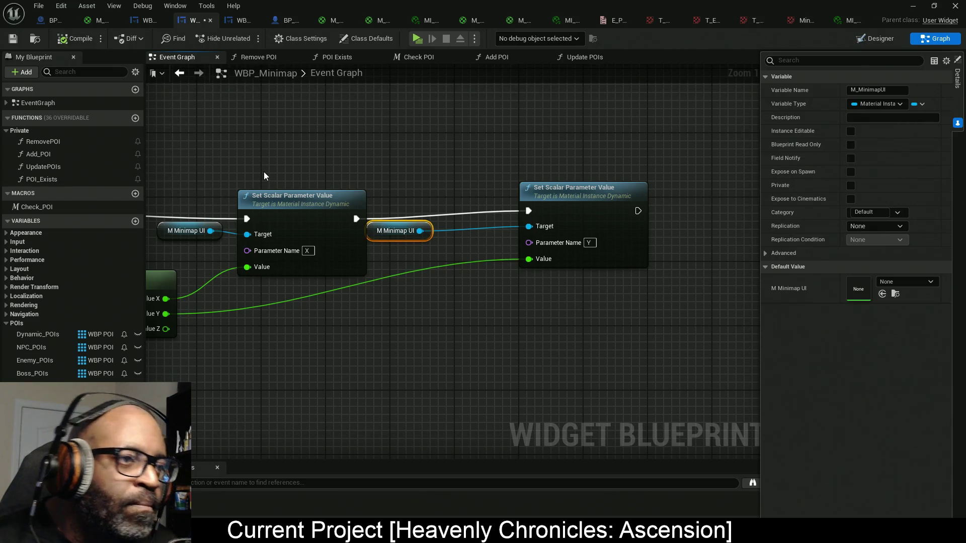
left_click(417, 41)
- Walk the character past the cube, wall, sphere and NPCs while watching the minimap, then exit
key("w")
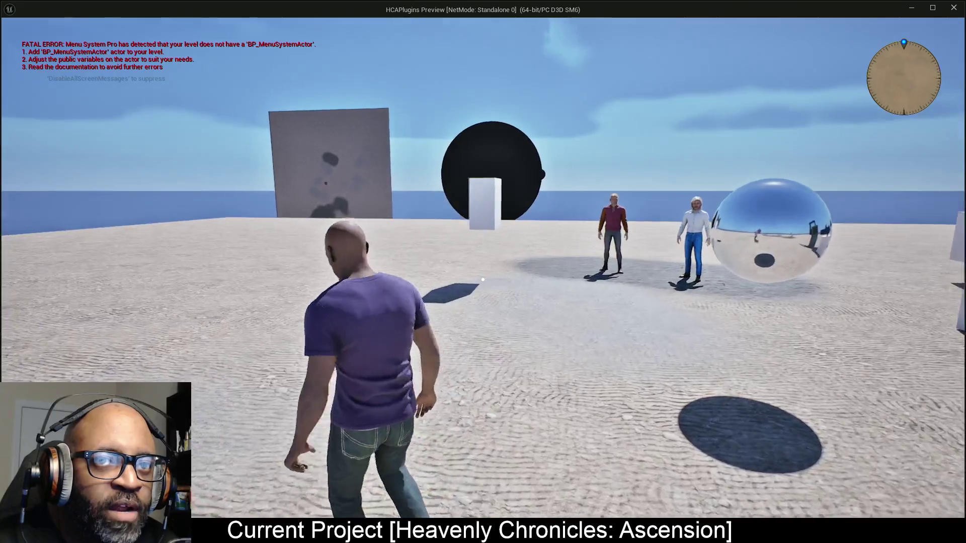
key("w")
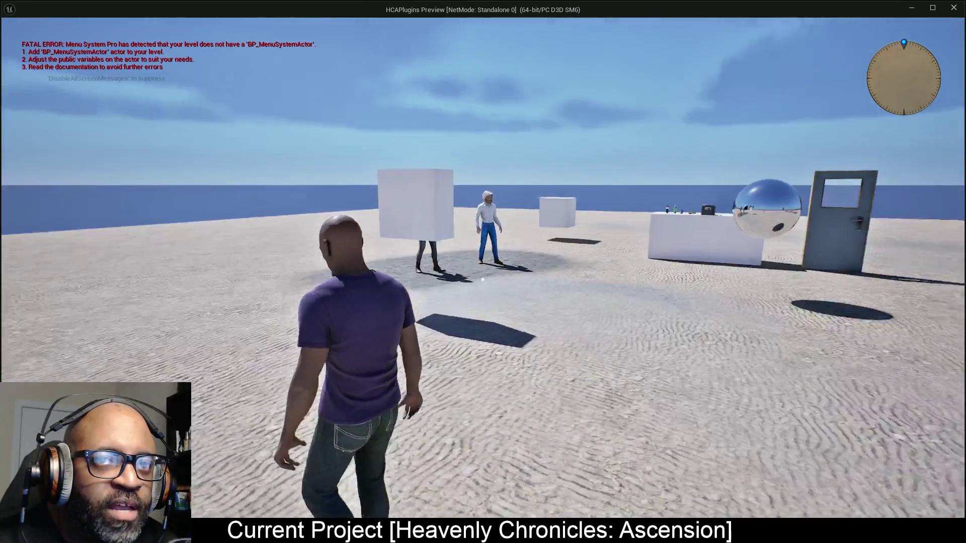
key("w")
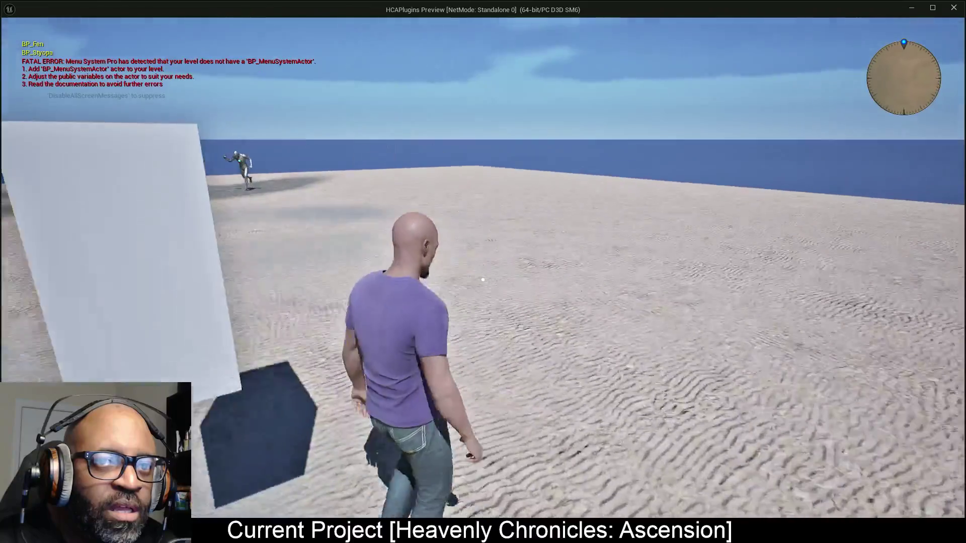
key("w")
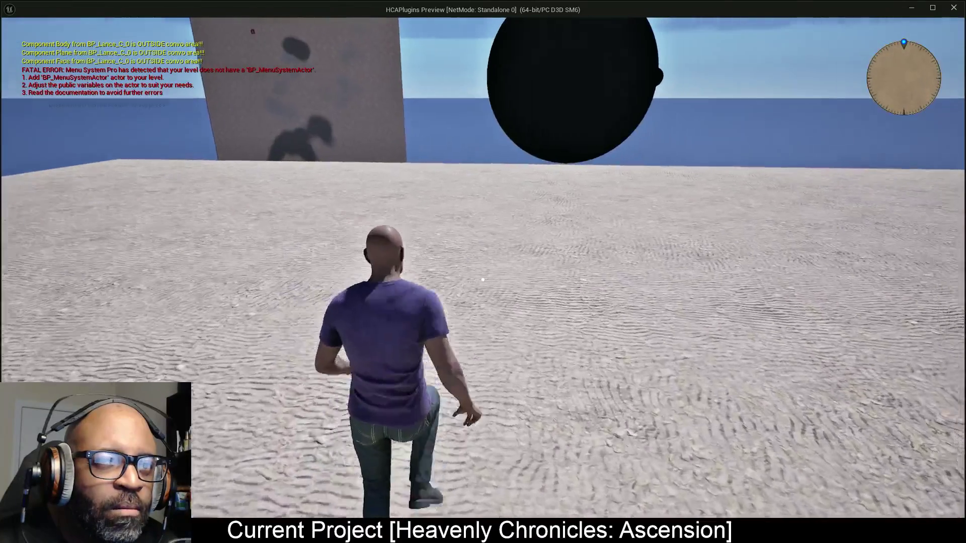
key("w")
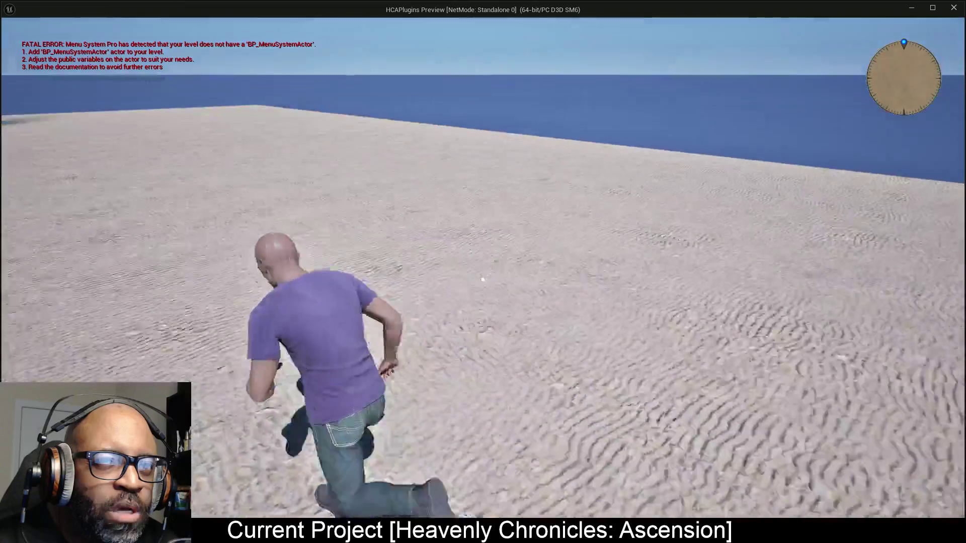
key("w")
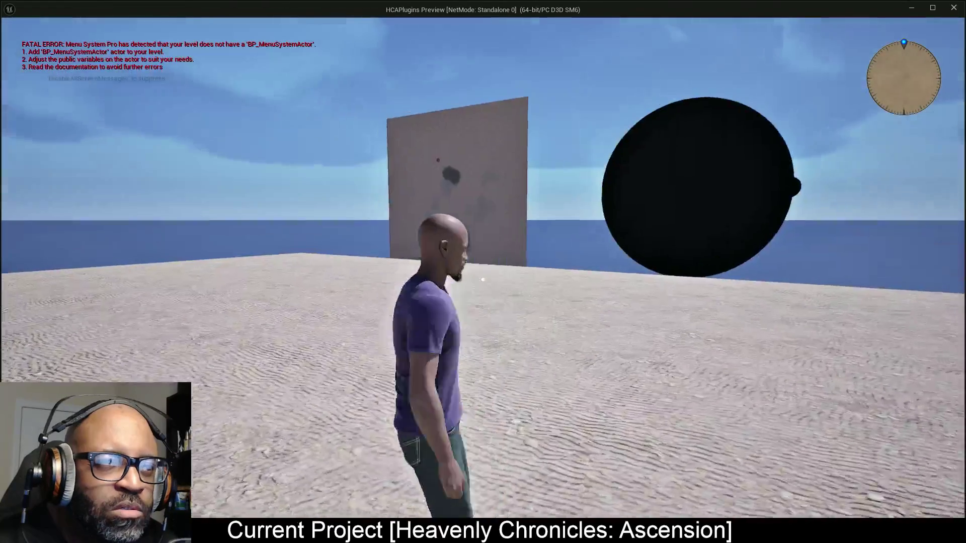
key("w")
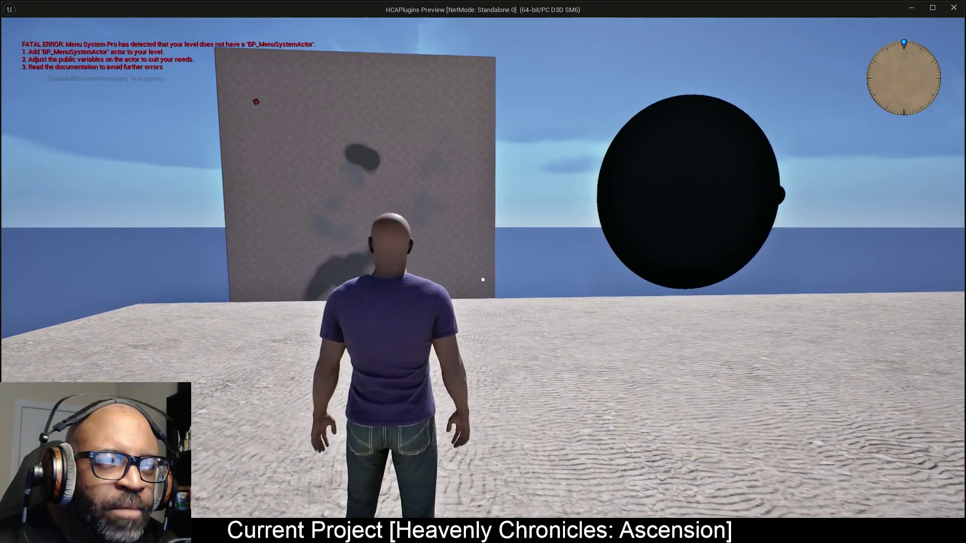
key("a")
key("w")
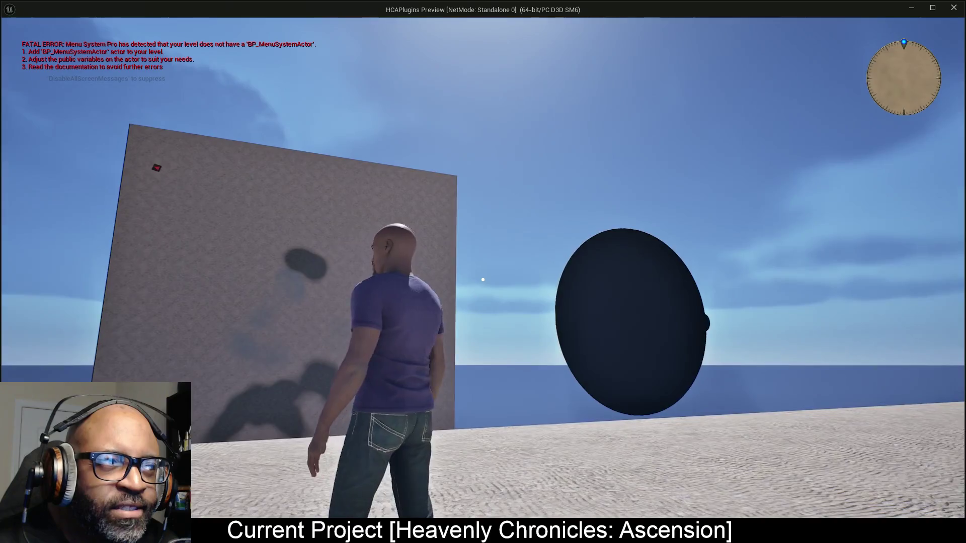
key("d")
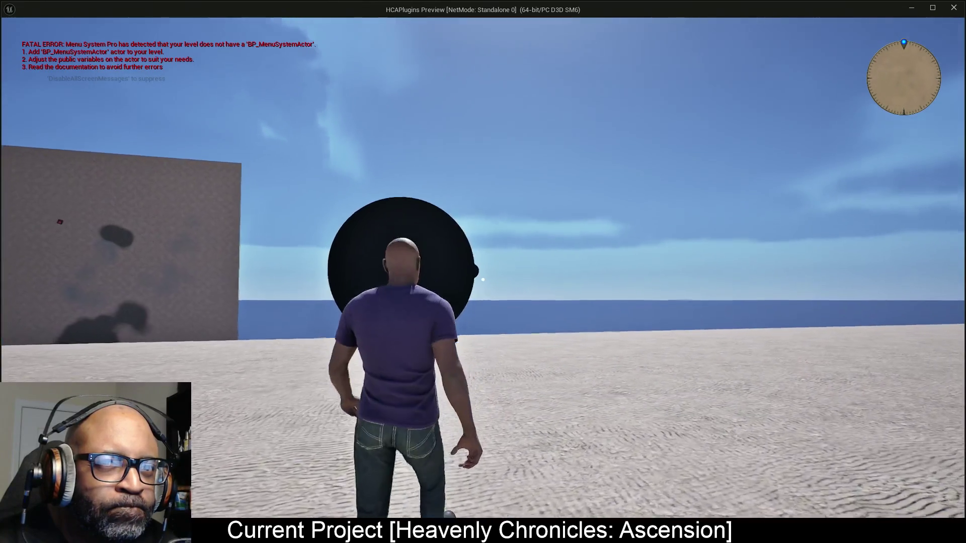
key("w")
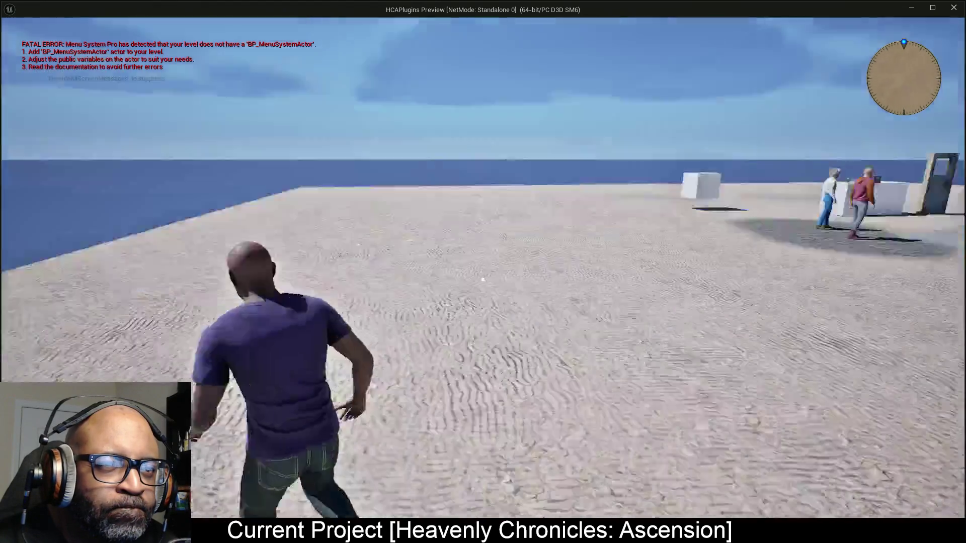
key("w")
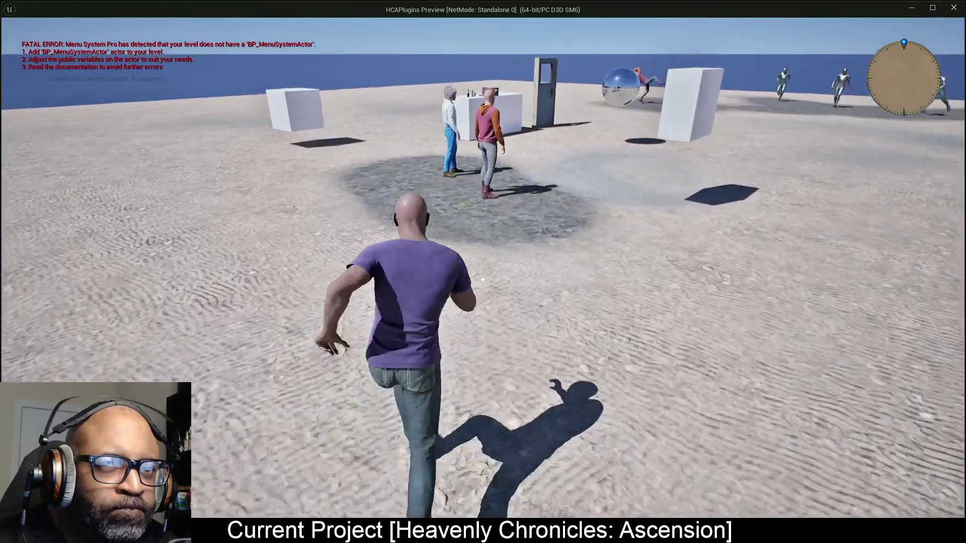
key("w")
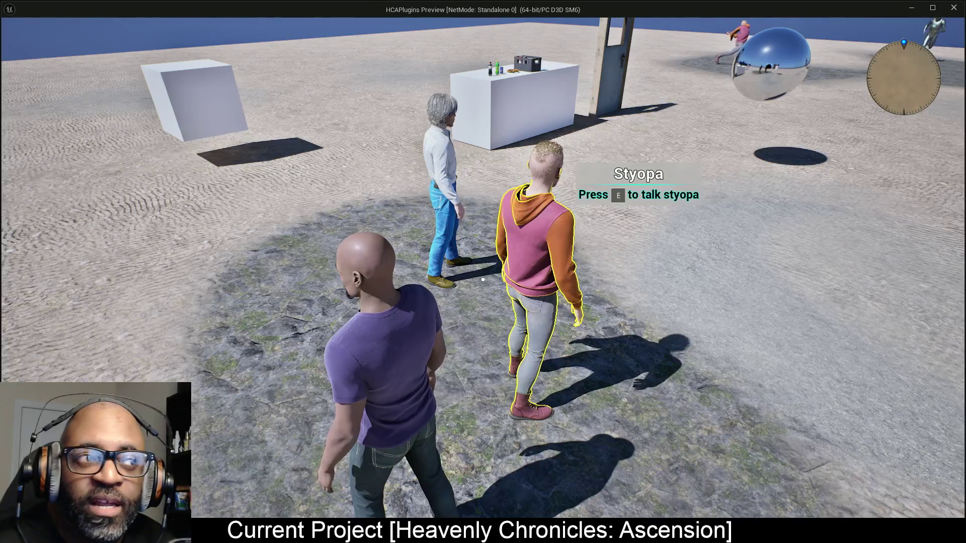
key("Escape")
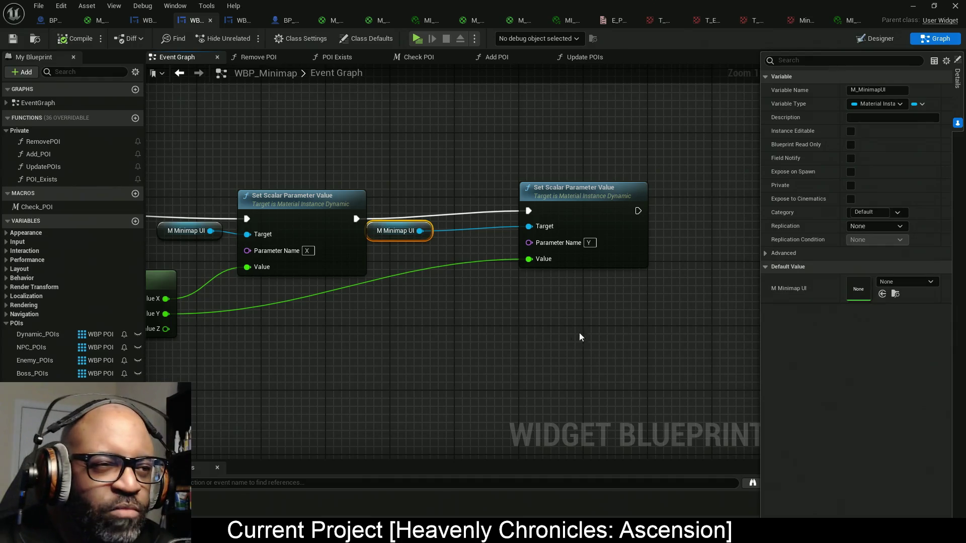
- Slide the Y Set Scalar Parameter node left beside the X node
left_click_drag(578, 336, 622, 303)
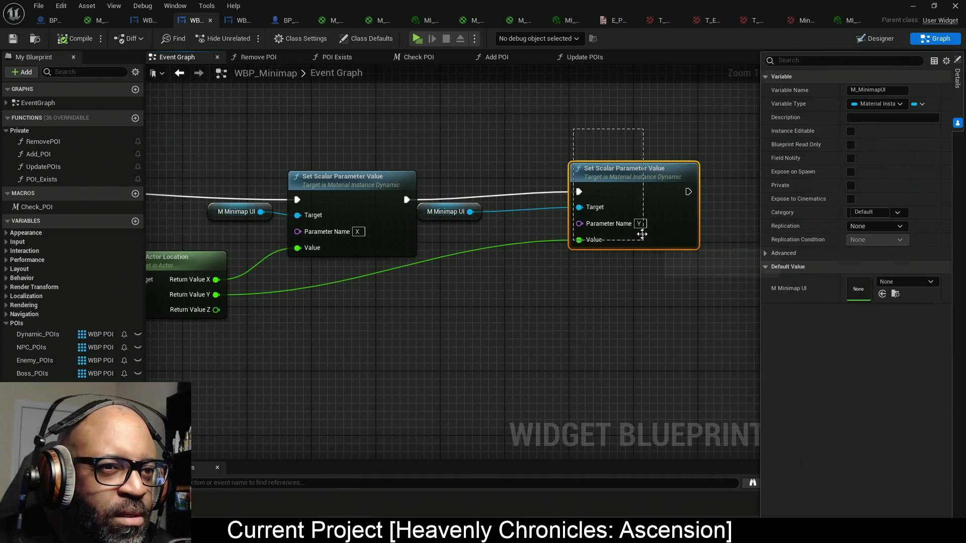
left_click_drag(636, 191, 567, 200)
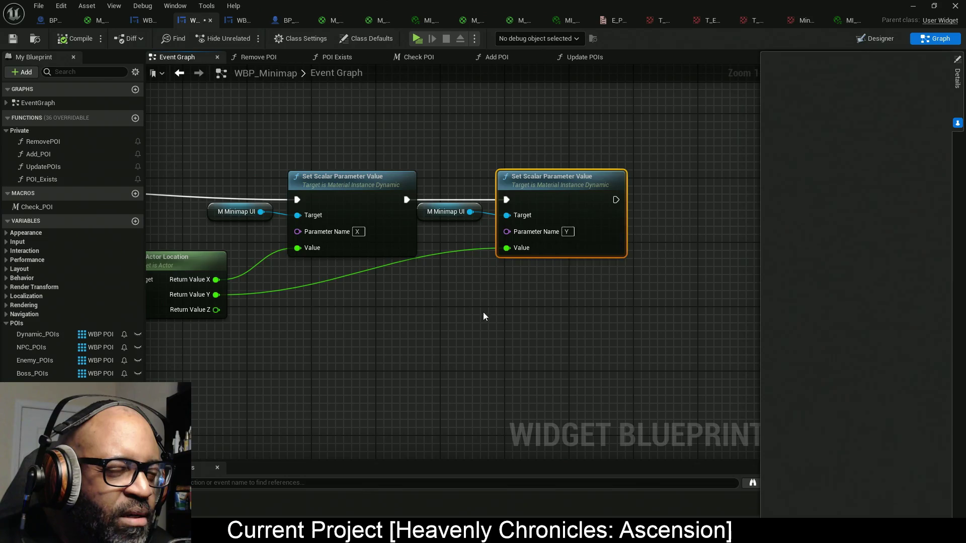
left_click_drag(482, 312, 582, 303)
- Select both Set Scalar nodes with their getters and distribute them evenly using Alignment
left_click_drag(624, 146, 296, 214)
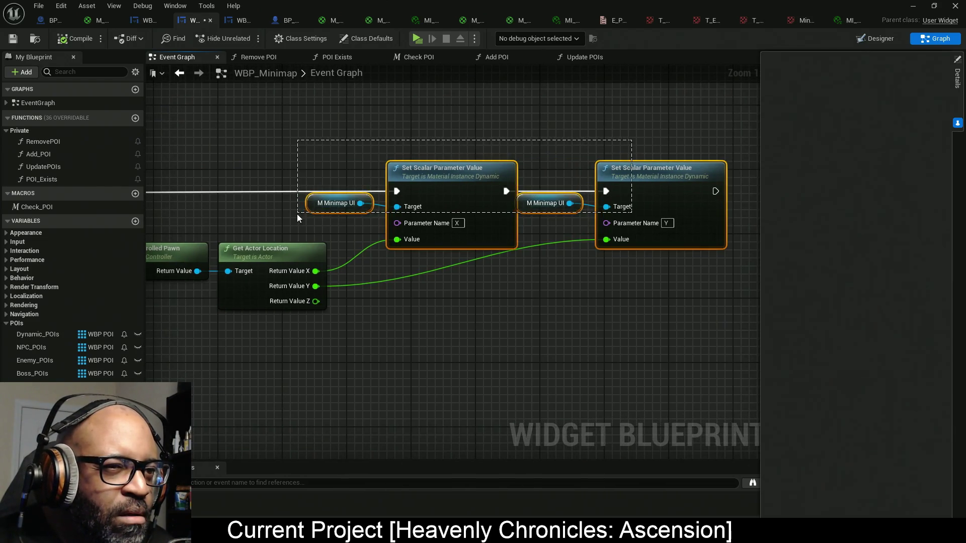
right_click(297, 213)
type("x")
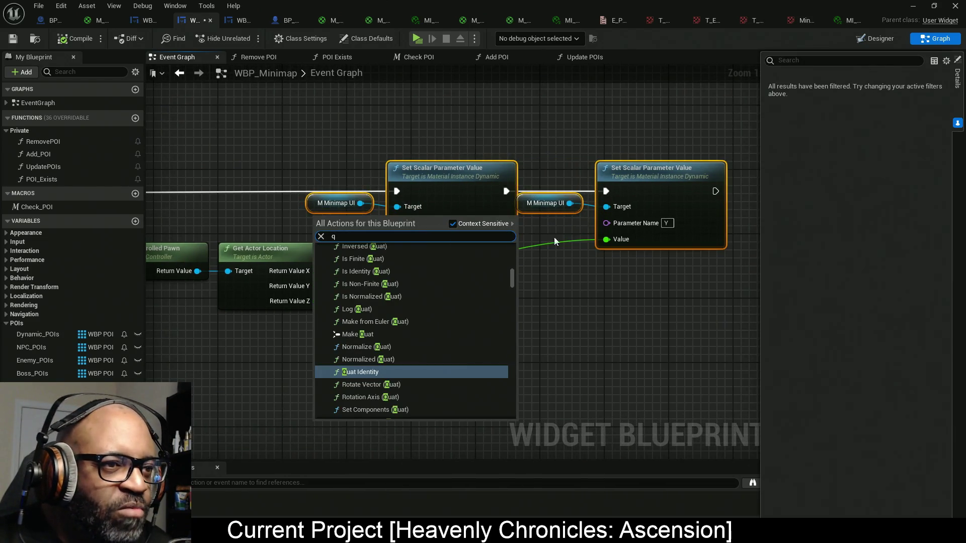
key("Escape")
left_click_drag(537, 306, 502, 309)
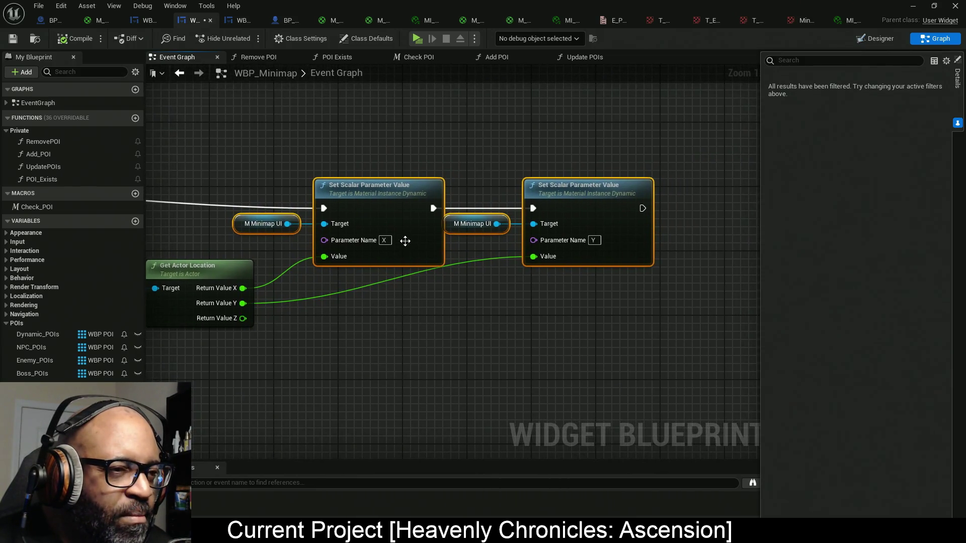
right_click(370, 200)
mouse_move(413, 373)
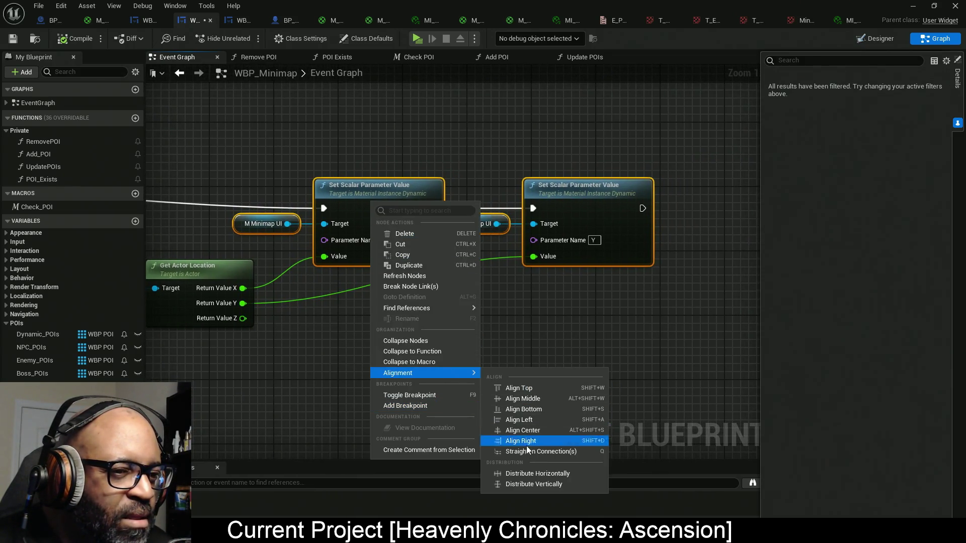
left_click(527, 473)
mouse_move(422, 354)
left_mouse_down()
mouse_move(702, 328)
mouse_move(466, 336)
left_mouse_up()
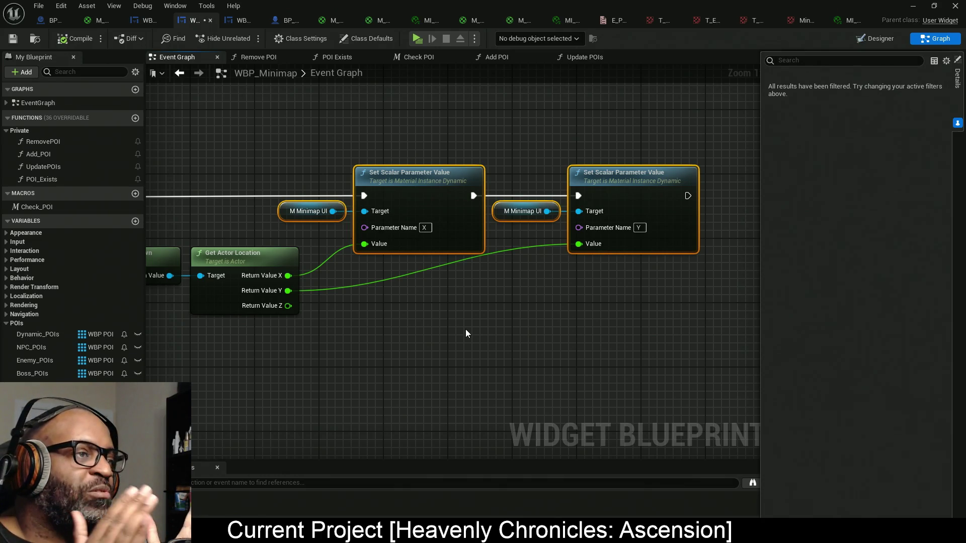
- Save WBP_Minimap with its Event Graph feeding the pawn location into the M Minimap UI X and Y parameters
key("ctrl+s")
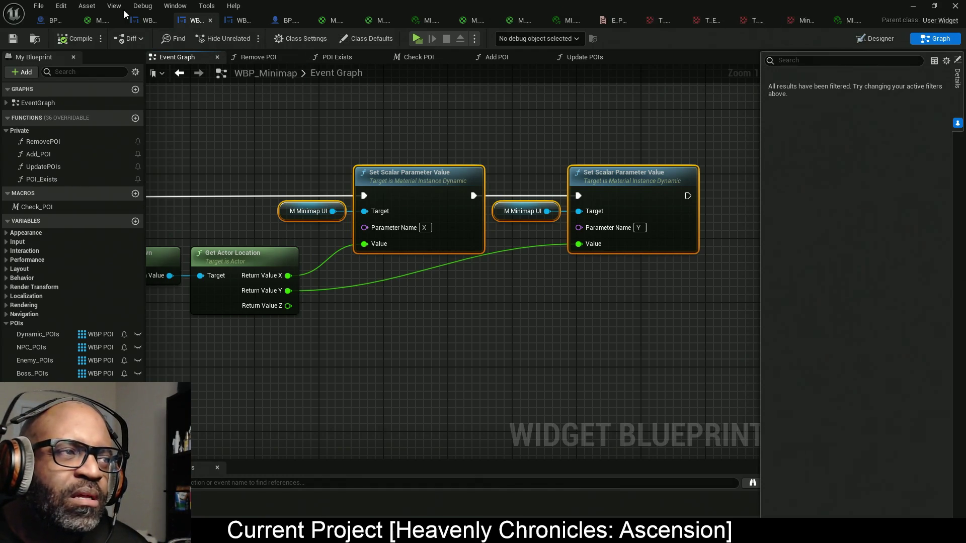
- Inspect the M_RT_Minimap_UI Texture Sample node and the RT_Minimap_UI render target
left_click(379, 22)
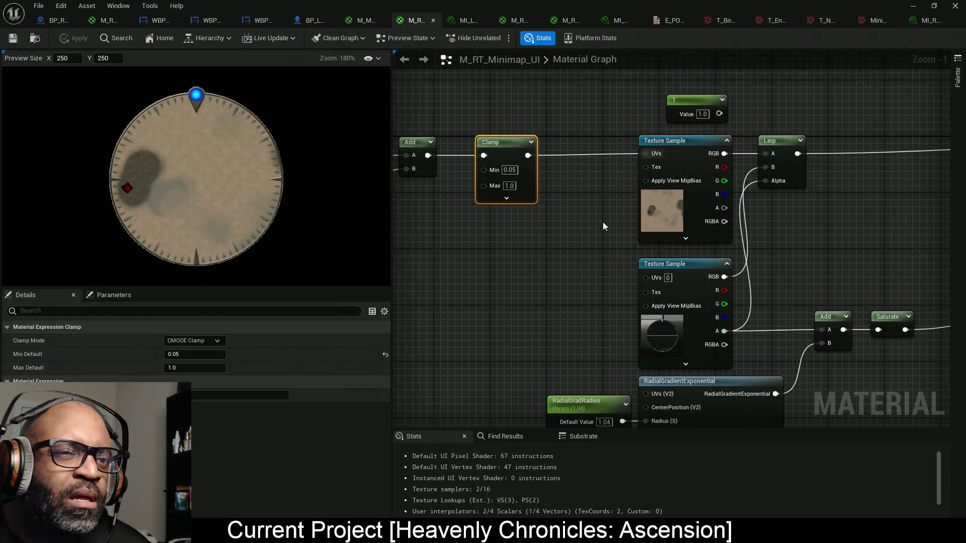
left_click(665, 209)
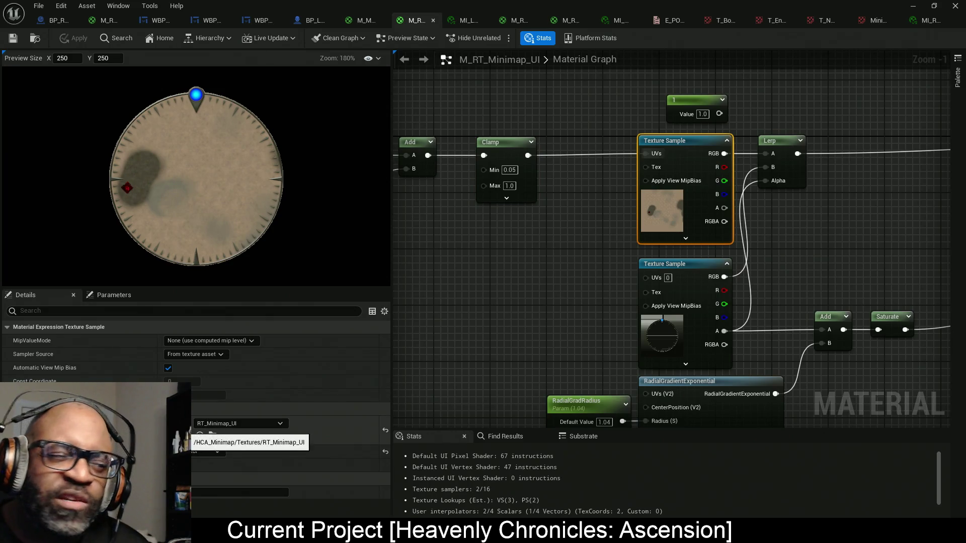
double_click(181, 430)
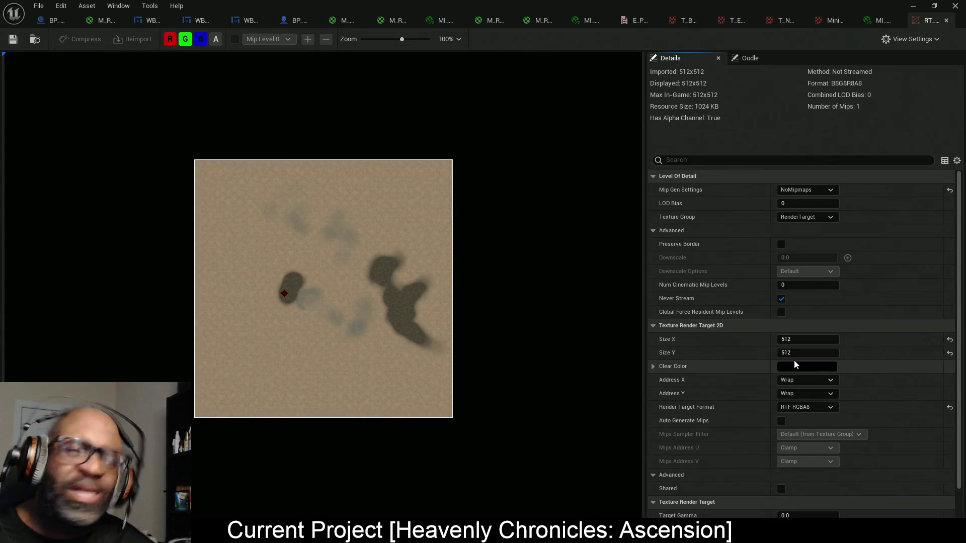
- Set the minimap material instance's LevelDimension to 512 and save it
left_click(880, 20)
left_click(832, 118)
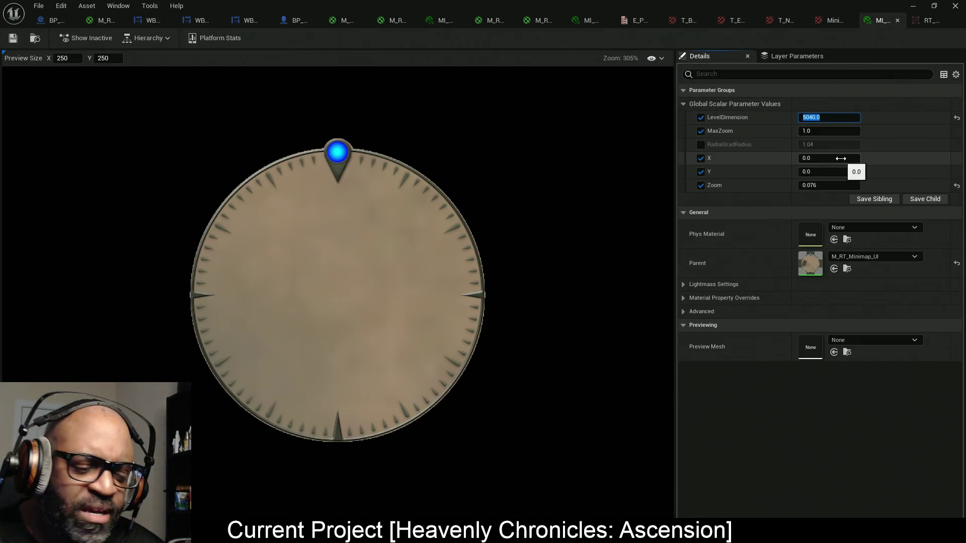
type("512")
key("Return")
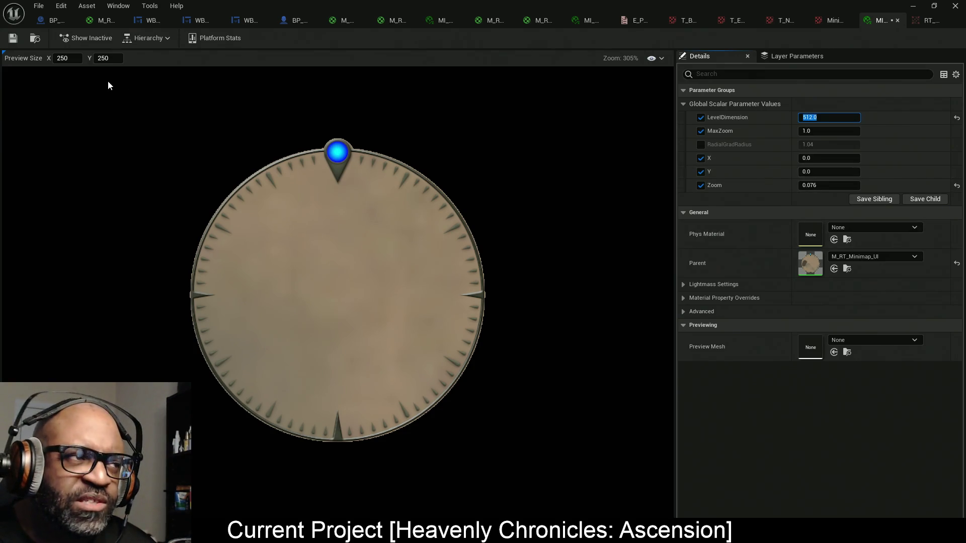
key("ctrl+s")
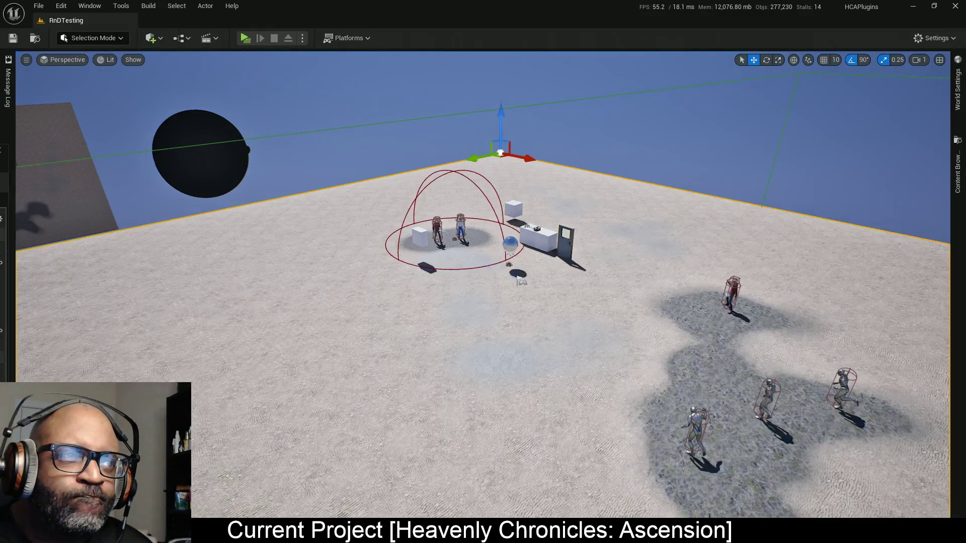
- Launch a standalone preview and walk the character right with D while watching the minimap
left_click(245, 38)
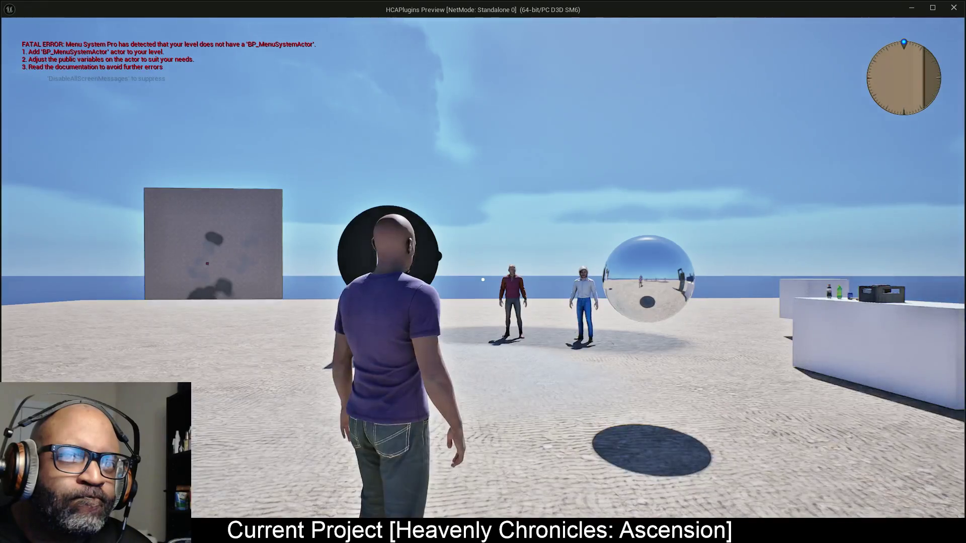
key("d")
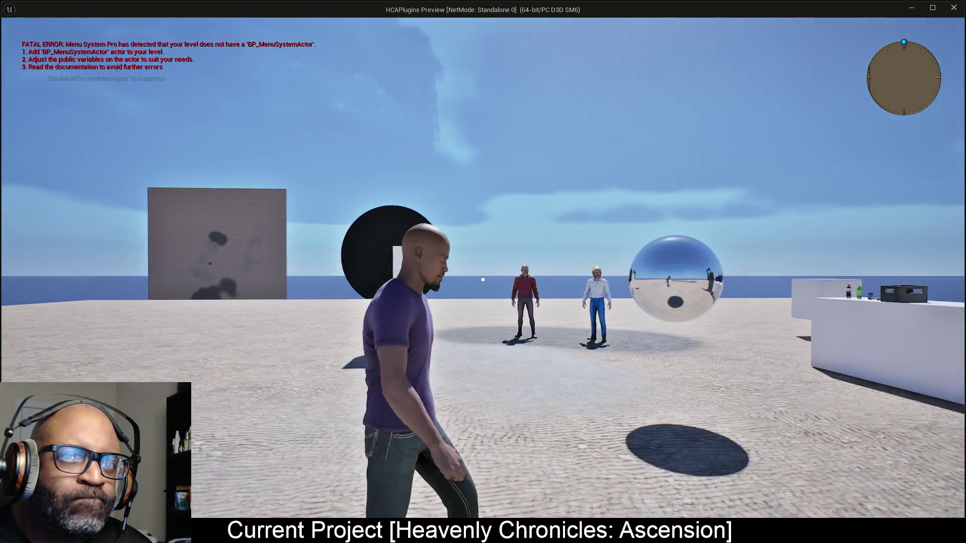
key("d")
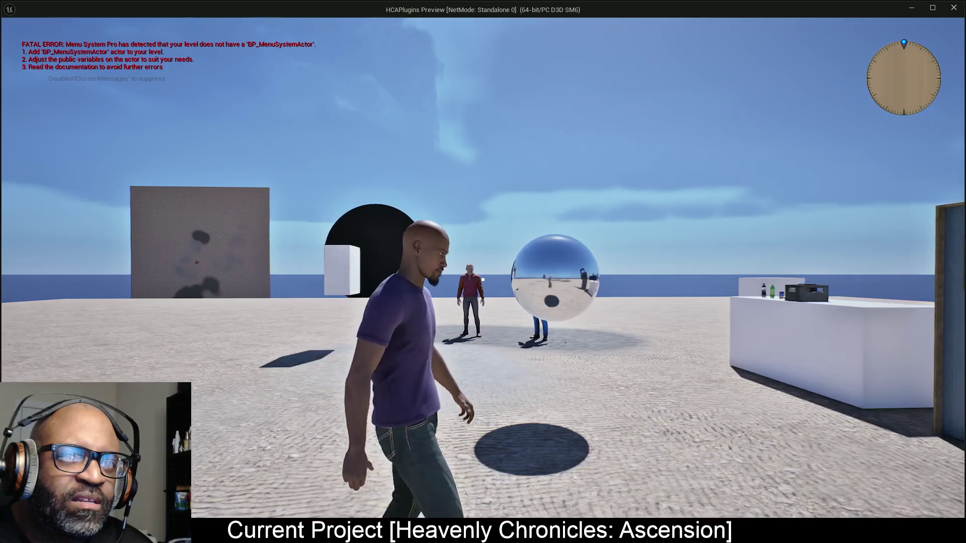
key("d")
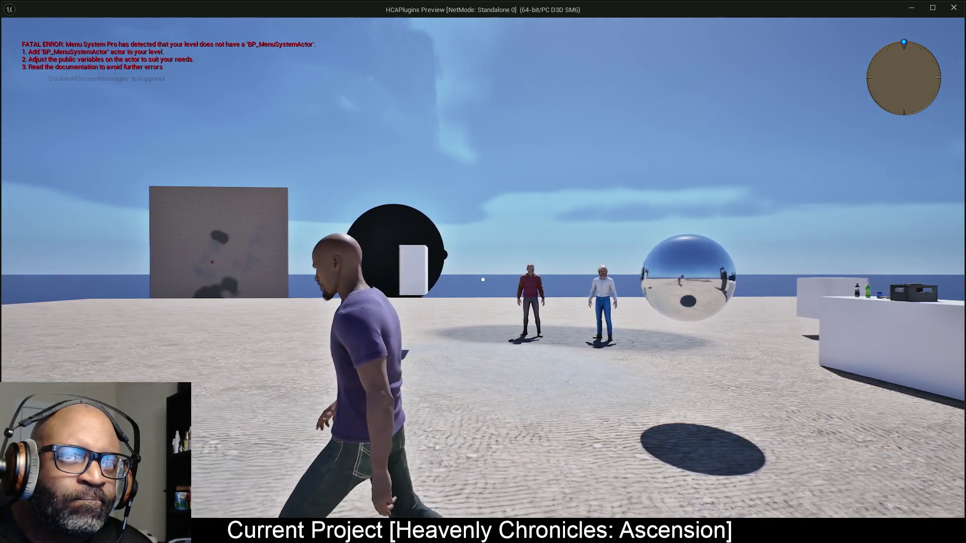
key("d")
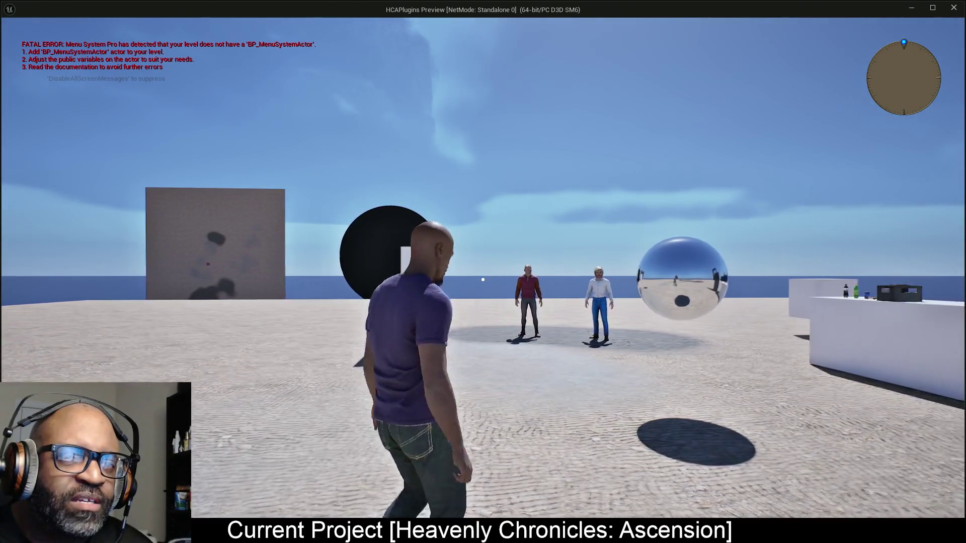
key("d")
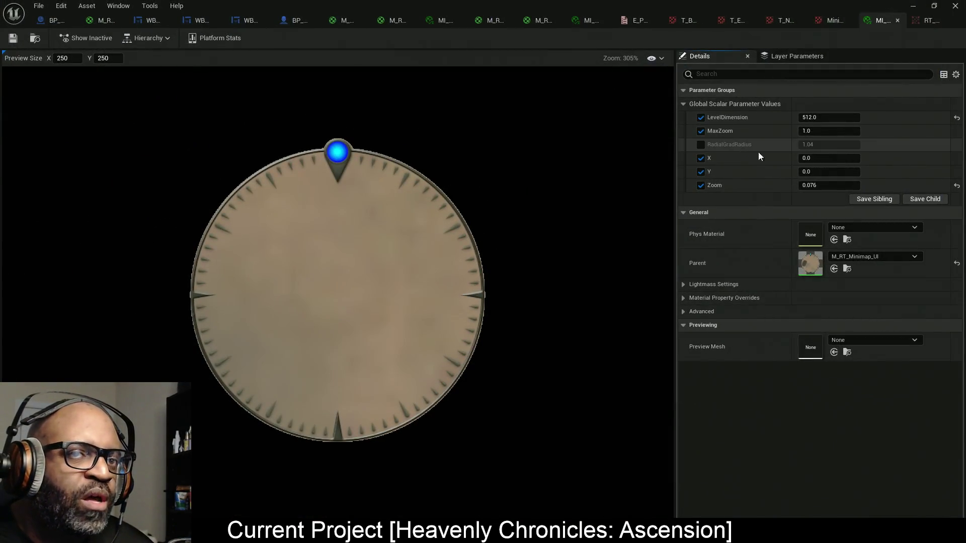
- Set the material instance's LevelDimension back to 5040 and save it
left_click(825, 118)
type("5")
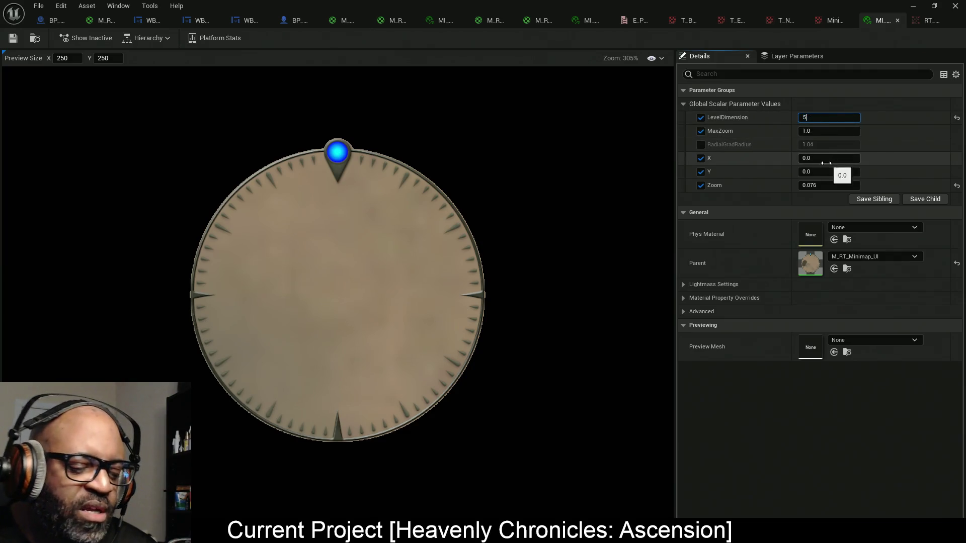
type("040")
key("Return")
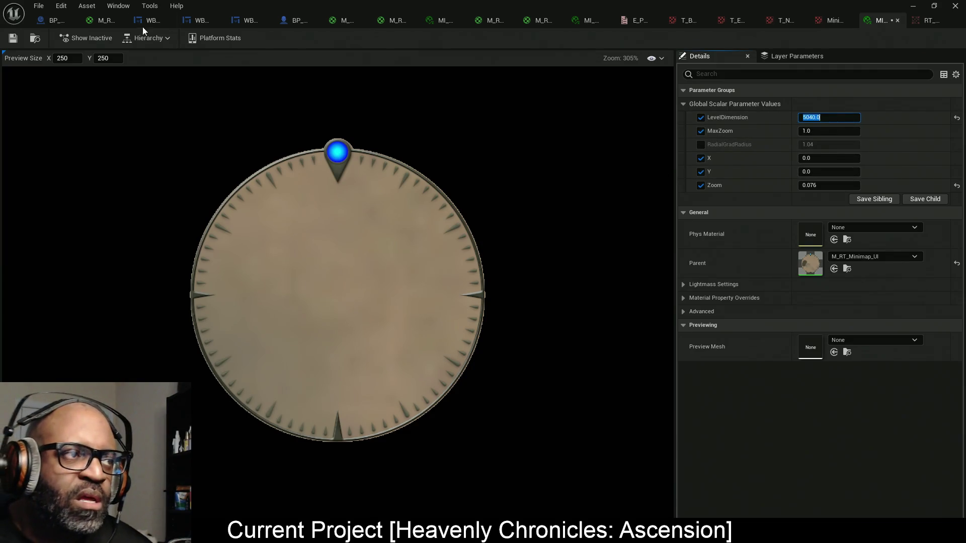
key("ctrl+s")
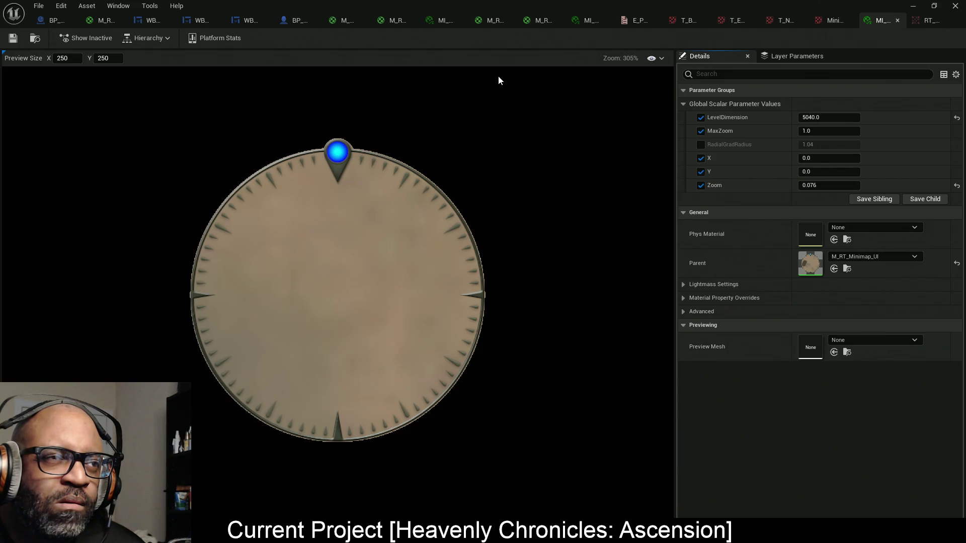
- Switch to the M_RT_Minimap_UI material graph and pan across its Clamp, Divide and Subtract nodes
left_click(397, 24)
mouse_move(473, 216)
left_mouse_down()
mouse_move(787, 215)
mouse_move(746, 240)
mouse_move(668, 261)
mouse_move(948, 242)
mouse_move(900, 234)
left_mouse_up()
mouse_move(886, 216)
left_mouse_down()
mouse_move(835, 207)
mouse_move(873, 202)
mouse_move(860, 185)
mouse_move(810, 183)
mouse_move(791, 204)
left_mouse_up()
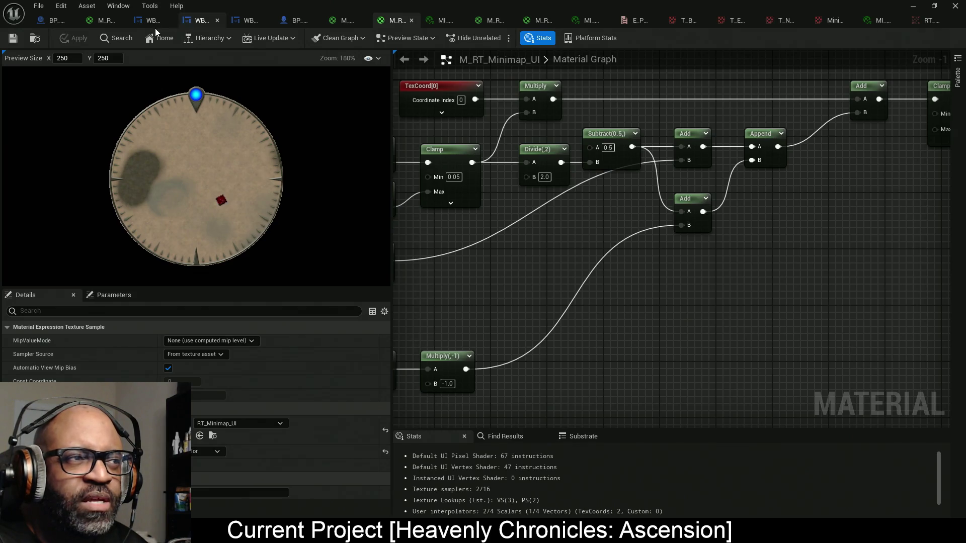
left_click(290, 24)
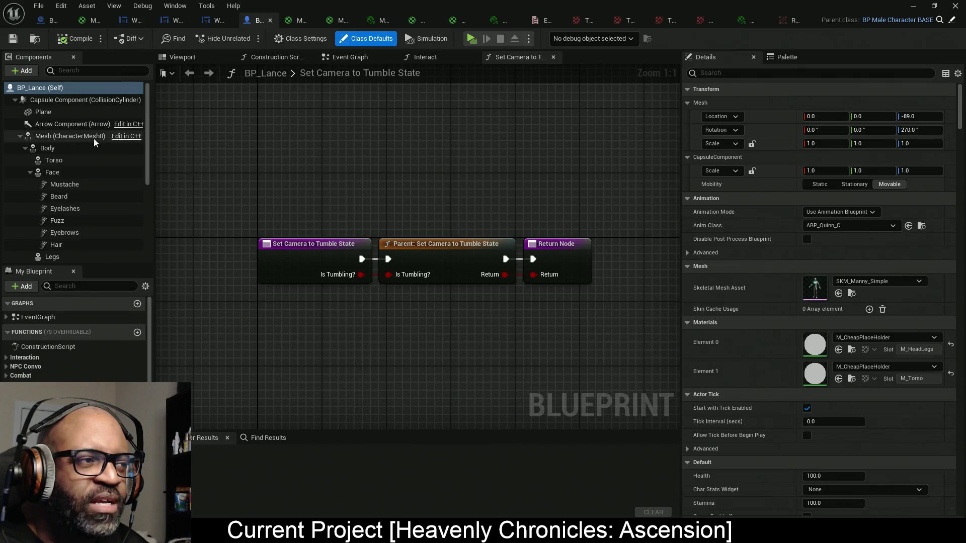
- Delete the red Plane marker component from BP_Lance's viewport and compile and save the blueprint
left_click(198, 59)
left_click_drag(352, 211, 352, 251)
scroll(53, 186, "down", 5)
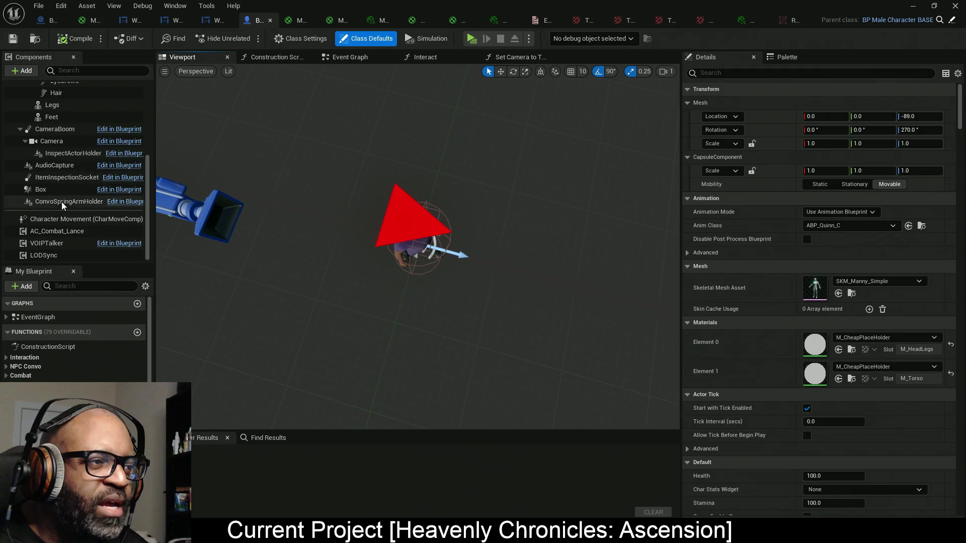
left_click(391, 212)
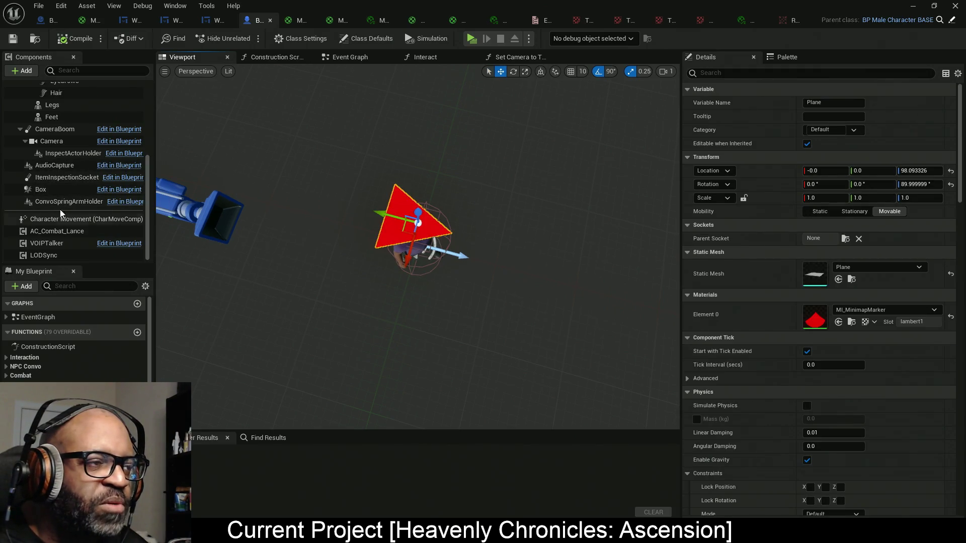
scroll(60, 182, "up", 4)
scroll(57, 179, "up", 3)
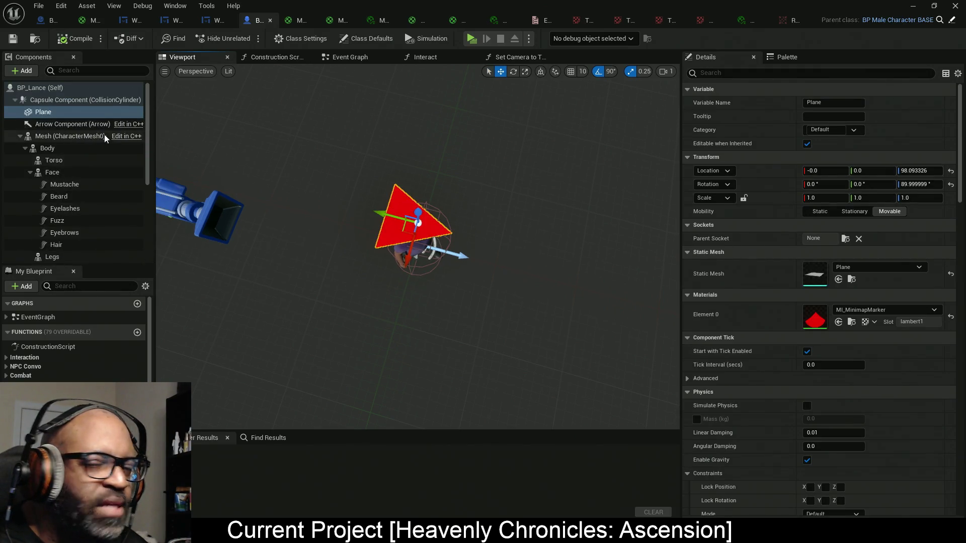
right_click(65, 112)
left_click(107, 211)
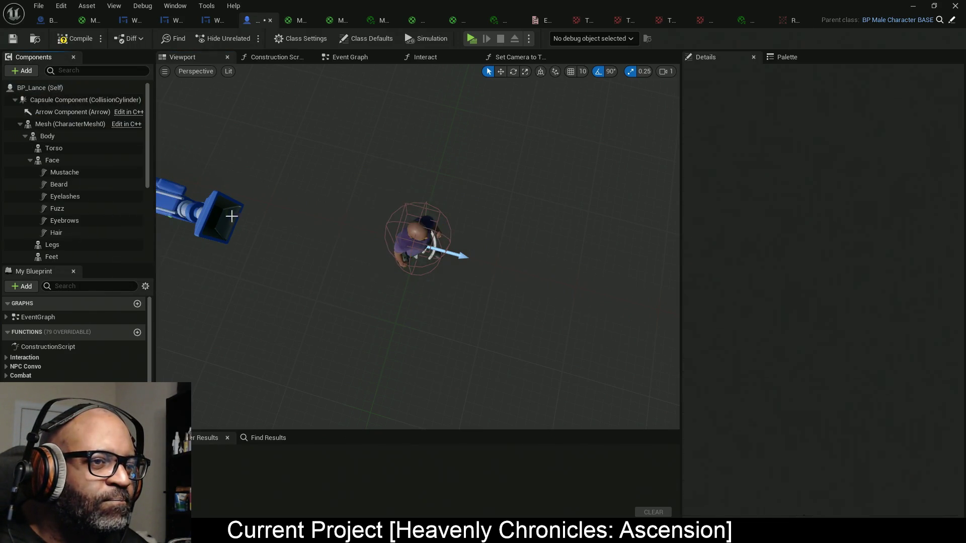
key("ctrl+s")
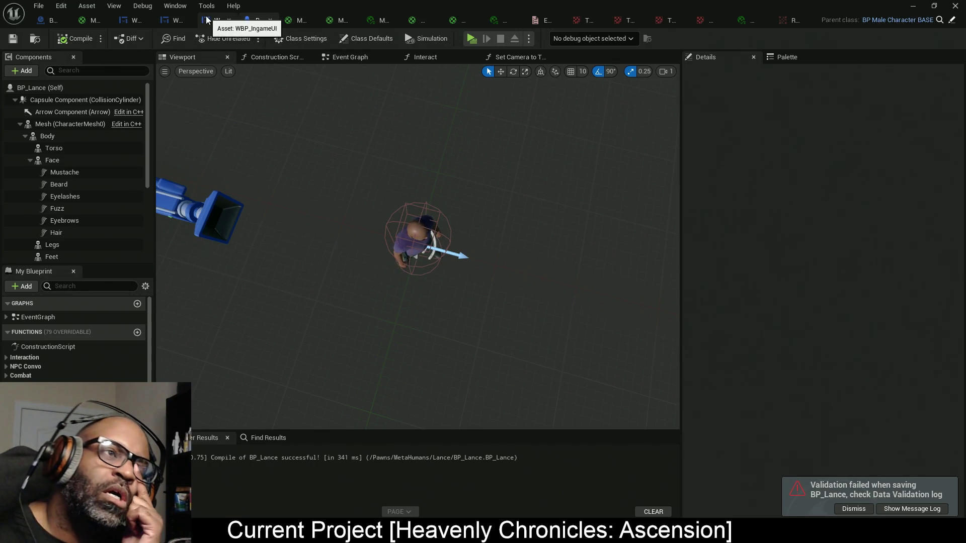
- In WBP_Minimap's Event Graph, unlink the pawn-location Set Scalar Parameter nodes from Event Tick and move them aside
left_click(171, 21)
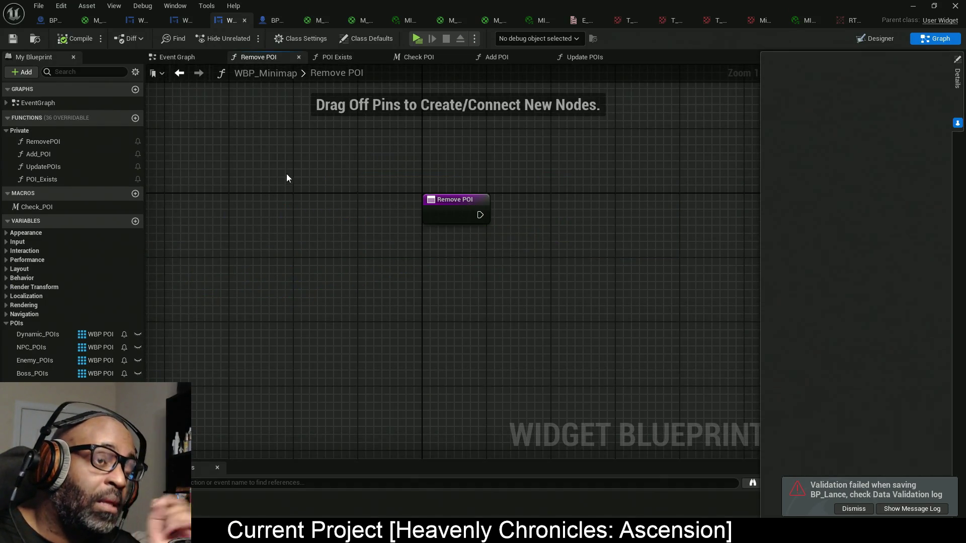
left_click(173, 57)
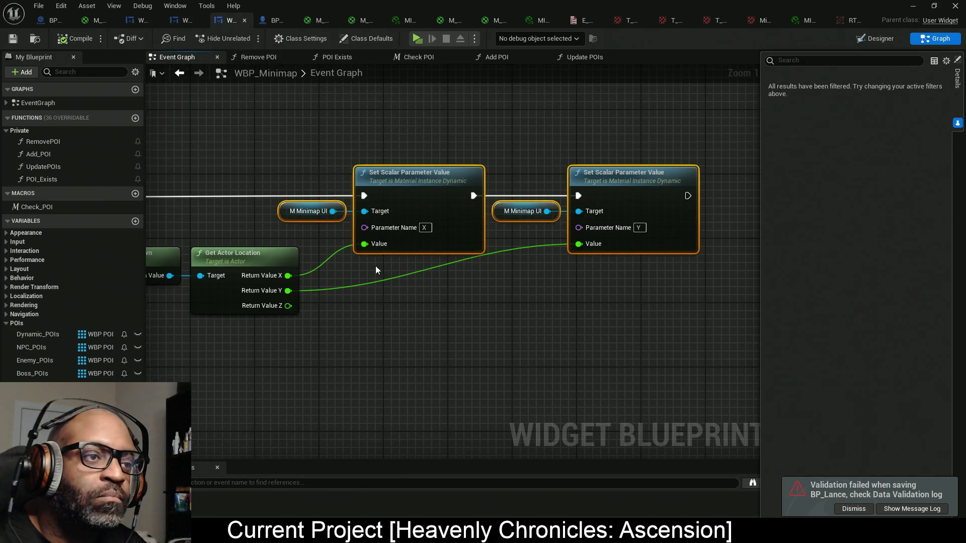
scroll(375, 265, "down", 5)
scroll(394, 226, "up", 2)
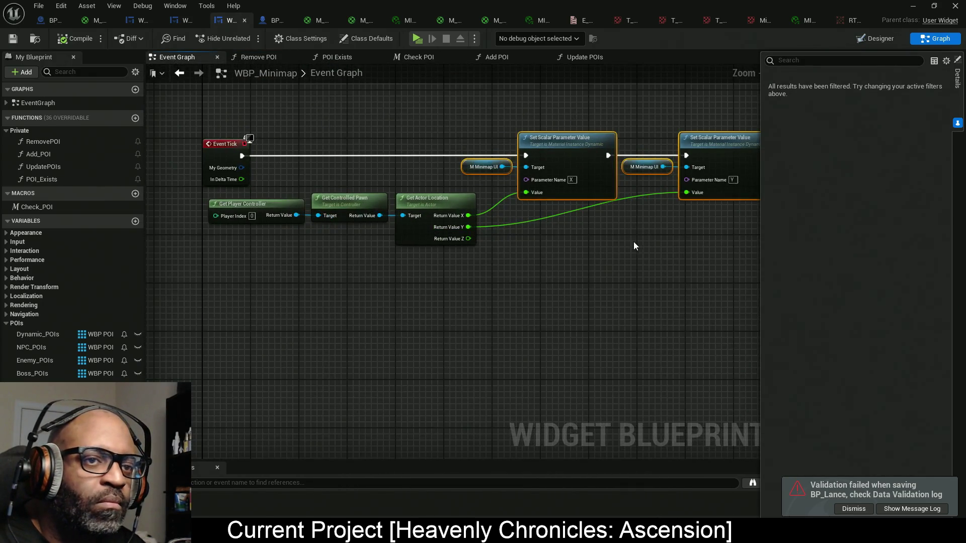
scroll(632, 246, "down", 3)
left_click_drag(687, 259, 377, 146)
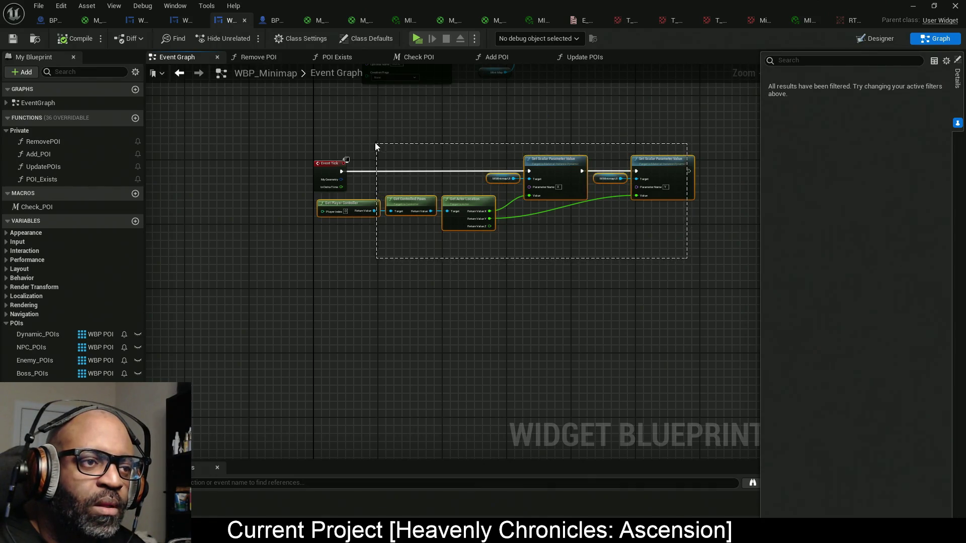
mouse_move(555, 170)
left_mouse_down()
mouse_move(500, 264)
mouse_move(352, 286)
left_mouse_up()
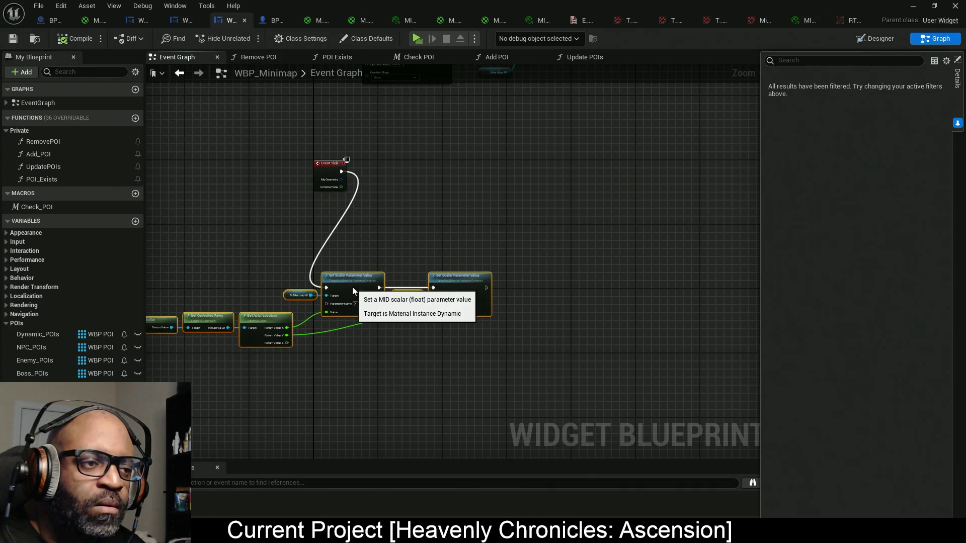
left_click(326, 287, "alt")
mouse_move(448, 286)
left_mouse_down()
mouse_move(357, 286)
mouse_move(350, 274)
left_mouse_up()
scroll(446, 163, "up", 2)
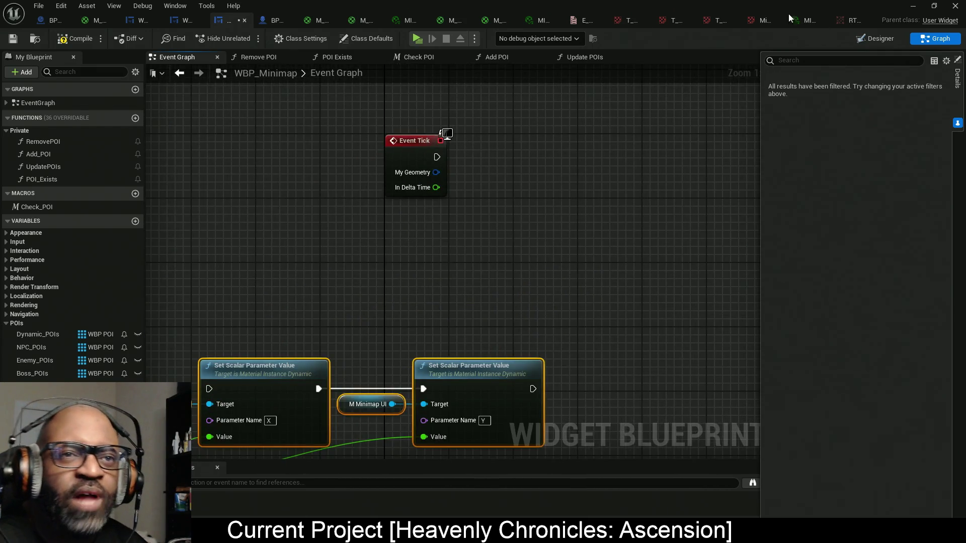
mouse_move(777, 1)
left_mouse_down()
mouse_move(382, 213)
mouse_move(358, 191)
left_mouse_up()
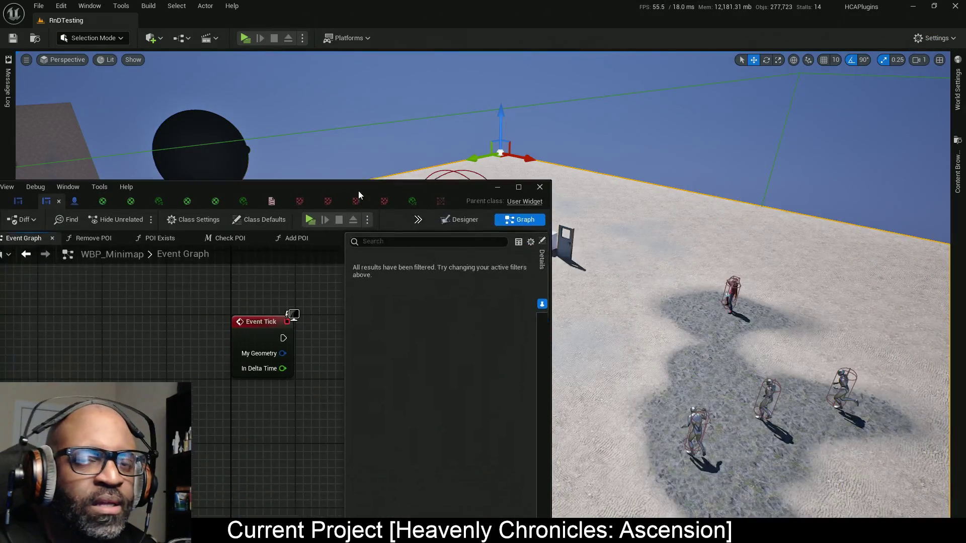
- Import the black triangle image as T_Black Triangle into HCA_Minimap Content > Textures and open it
left_click(961, 180)
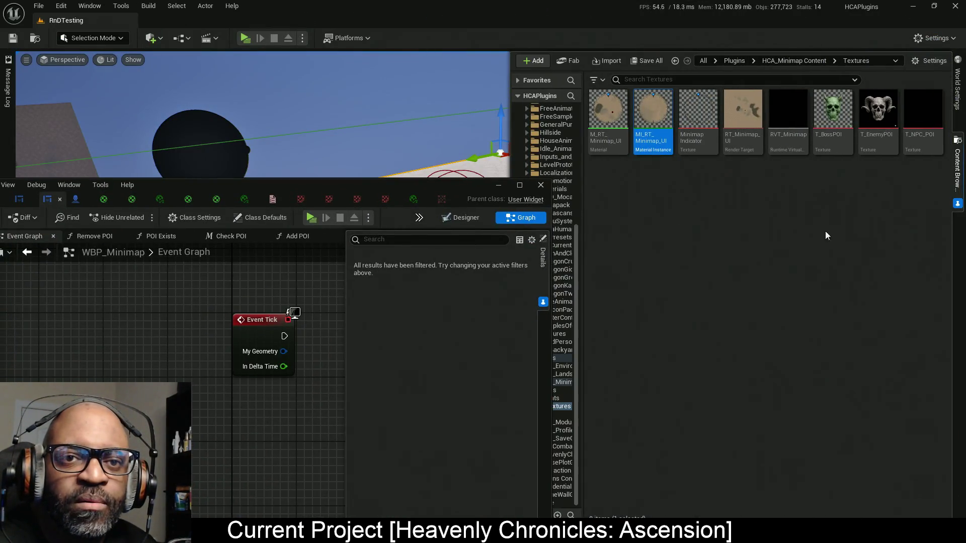
key("alt+Tab")
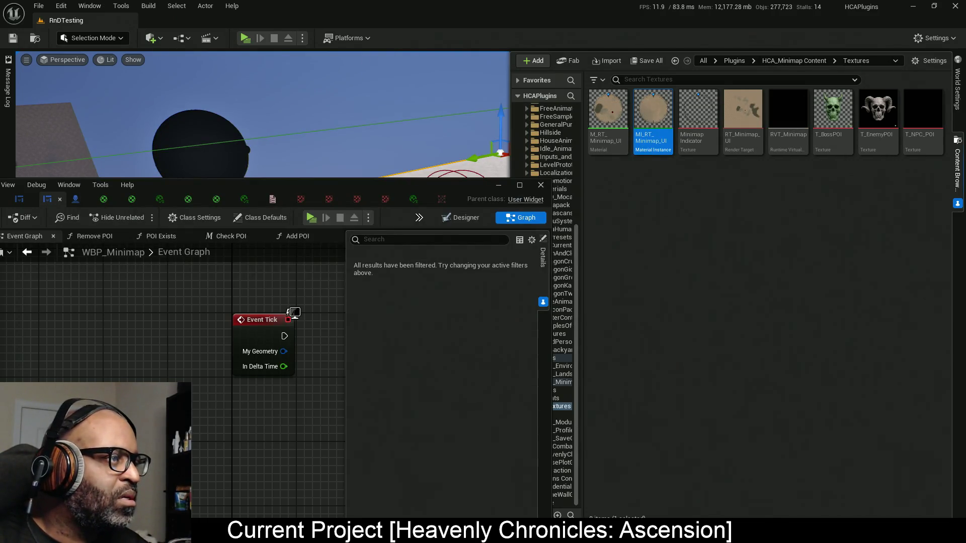
key("alt+Tab")
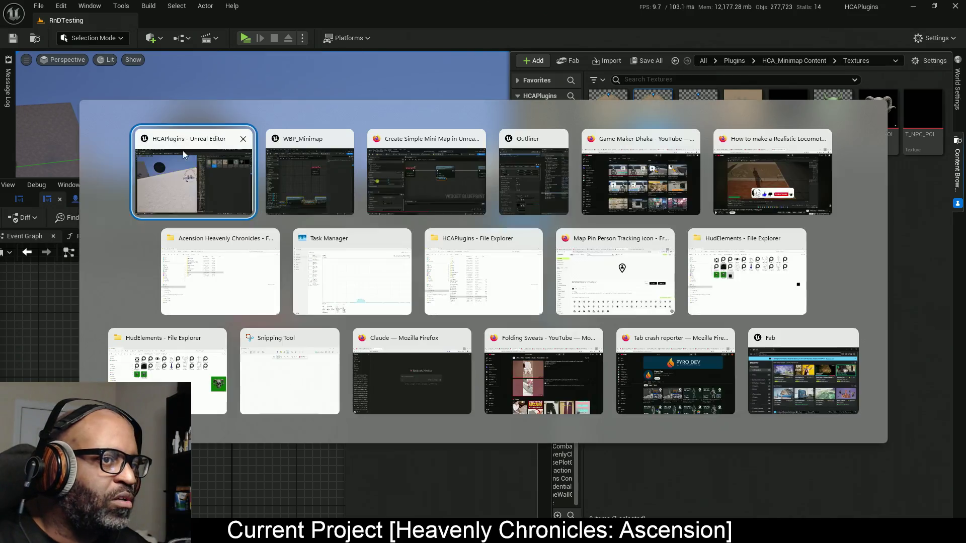
left_click(308, 192)
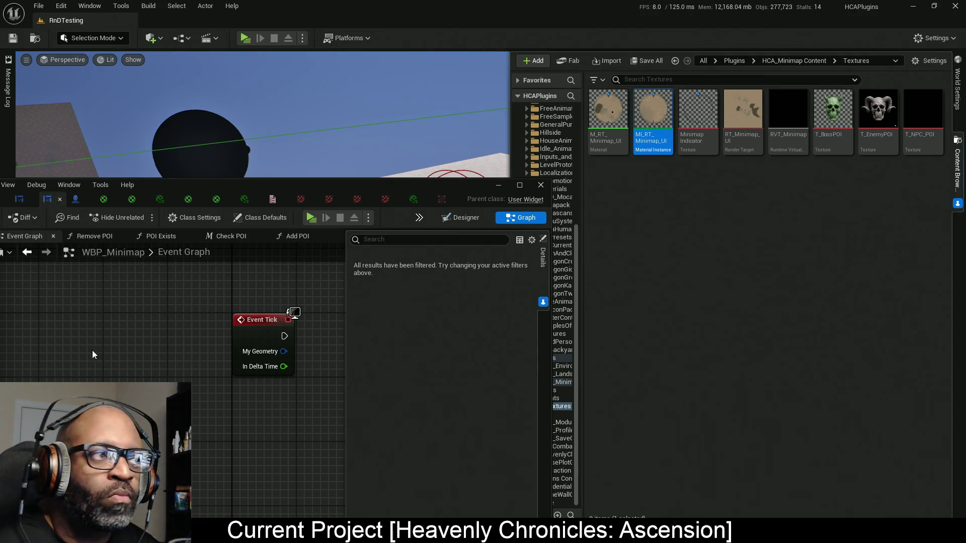
key("alt+Tab")
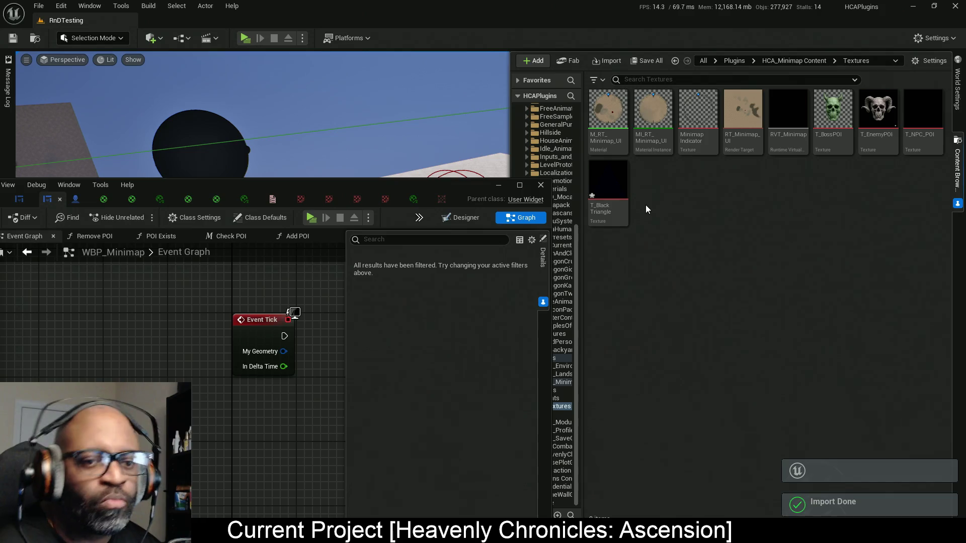
double_click(620, 195)
- Maximise the texture editor and set T_Black Triangle's Texture Group to UI
left_click_drag(496, 186, 496, 2)
scroll(308, 190, "down", 2)
left_click(216, 40)
left_click(216, 40)
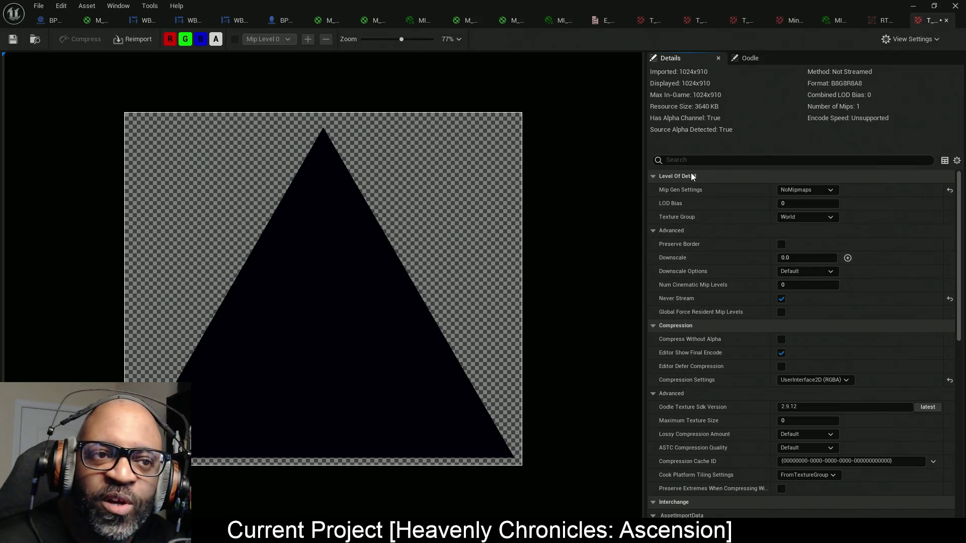
left_click(815, 223)
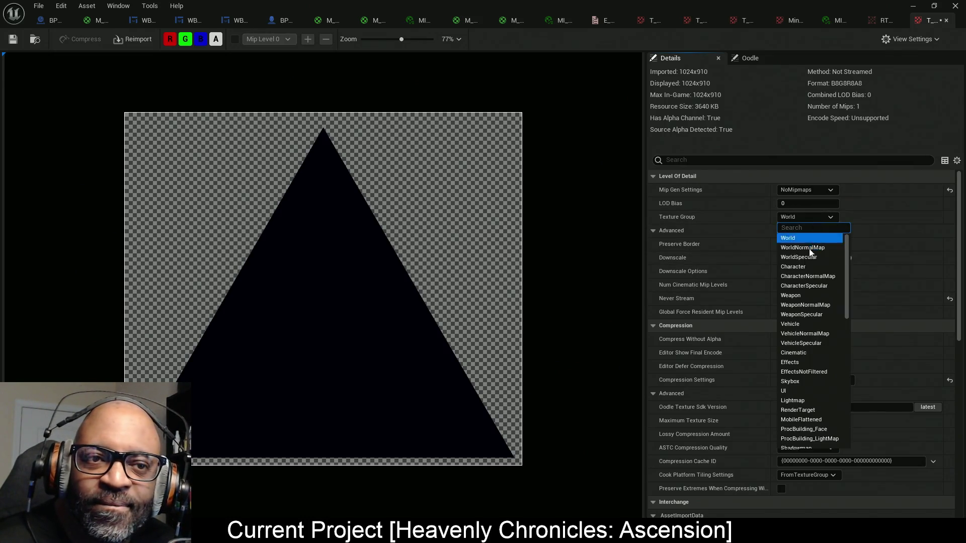
left_click(799, 389)
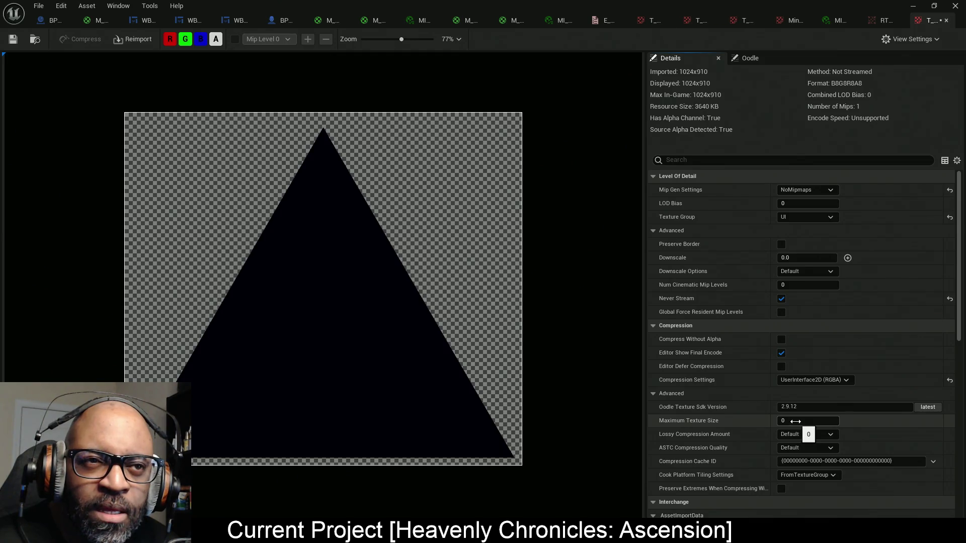
- Set Maximum Texture Size to 512, leaving lossy and ASTC compression at Default
left_click(795, 421)
type("512")
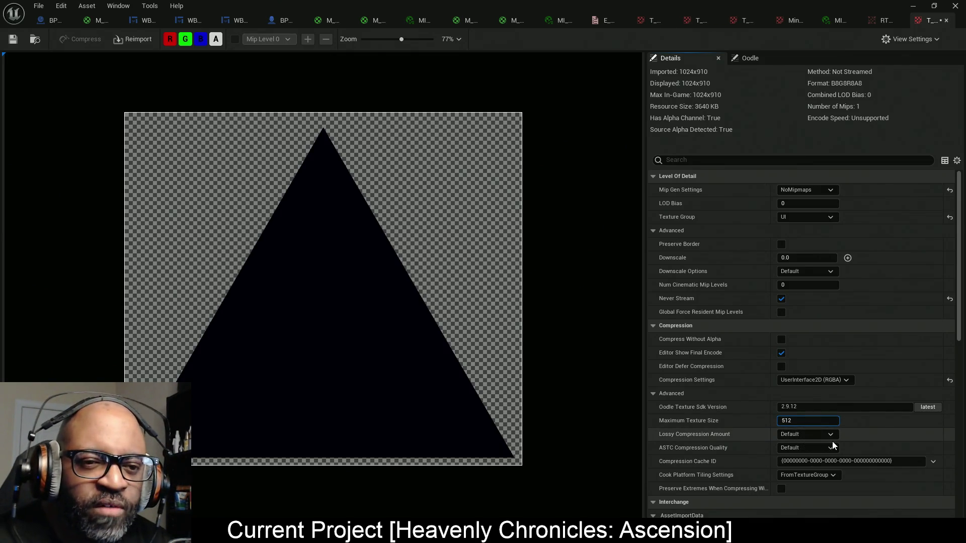
key("Return")
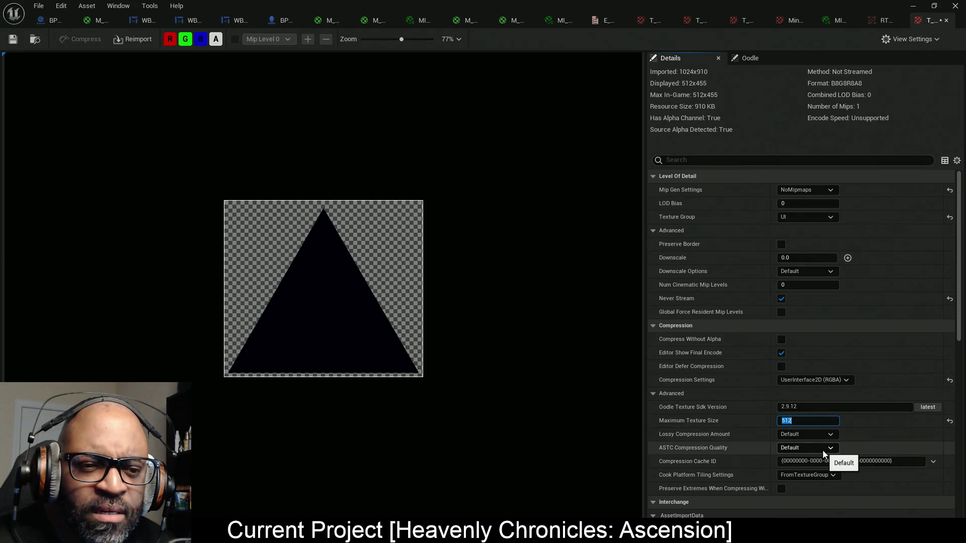
scroll(824, 383, "down", 3)
left_click(823, 371)
left_click(822, 372)
left_click(823, 385)
left_click(660, 141)
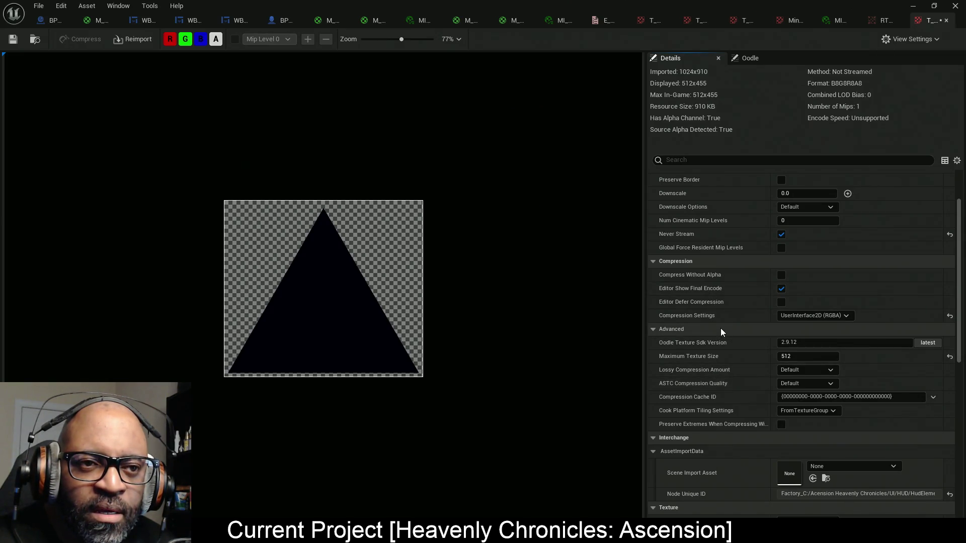
scroll(738, 329, "down", 3)
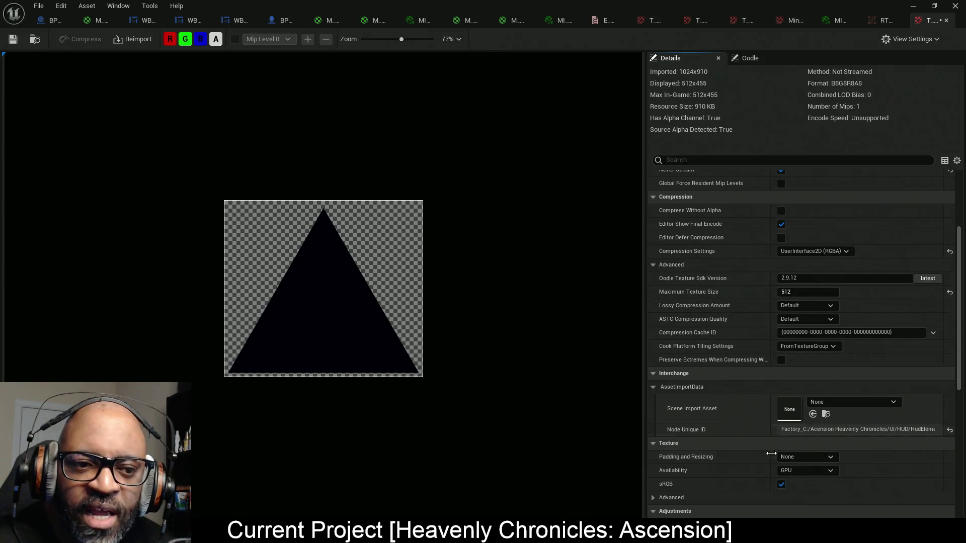
scroll(773, 456, "down", 1)
- Set Padding and Resizing to Pad to Power Of Two and preview the alpha channel alone
left_click(821, 423)
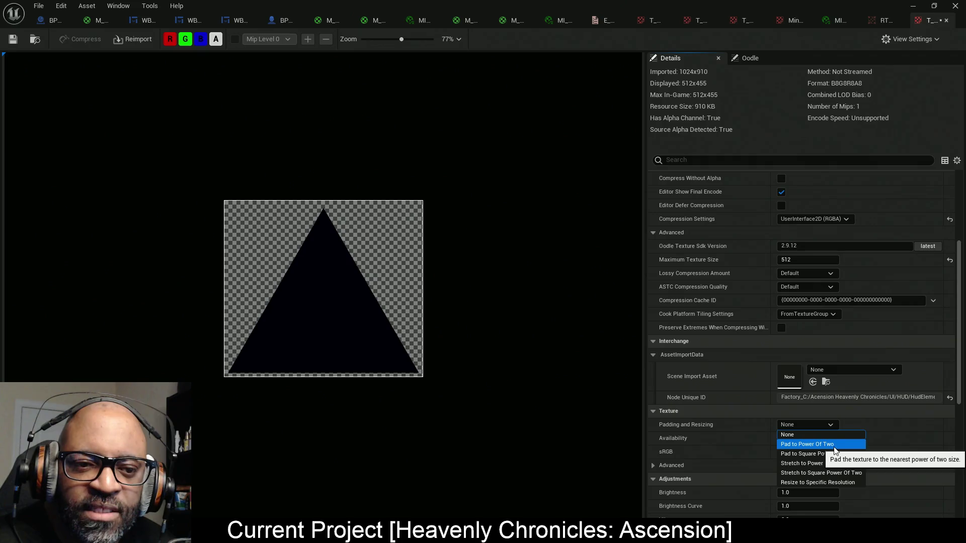
left_click(834, 444)
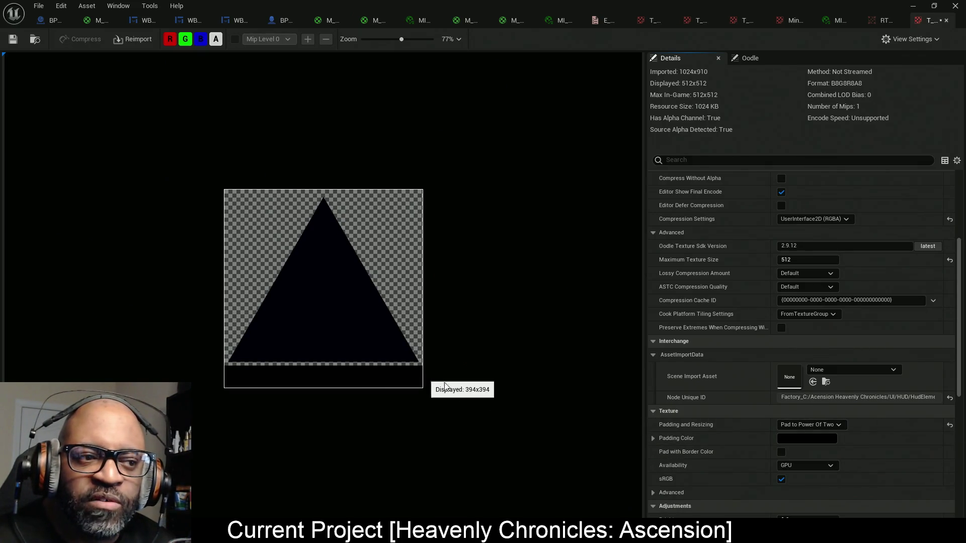
left_click(200, 39)
left_click(187, 39)
left_click(170, 39)
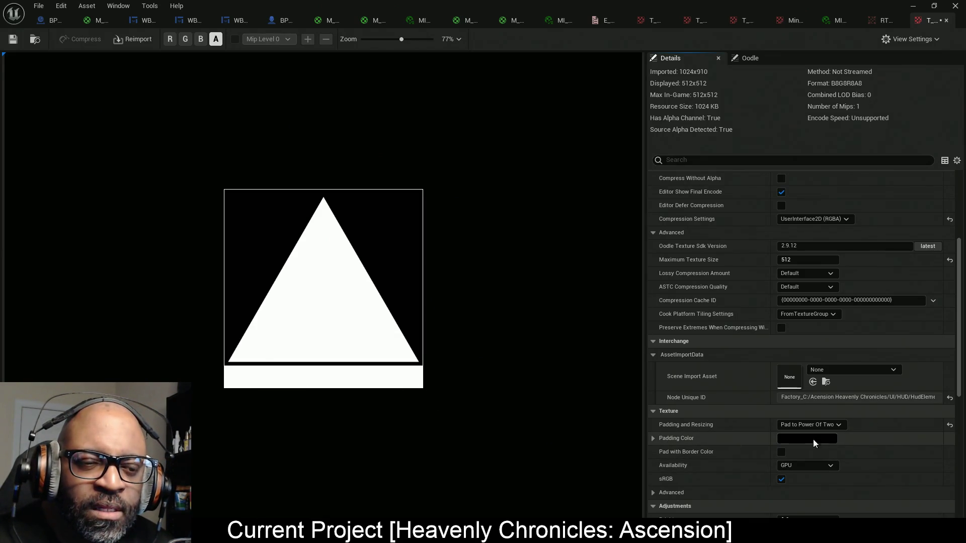
- Make the Padding Color white using the colour picker
left_click(651, 438)
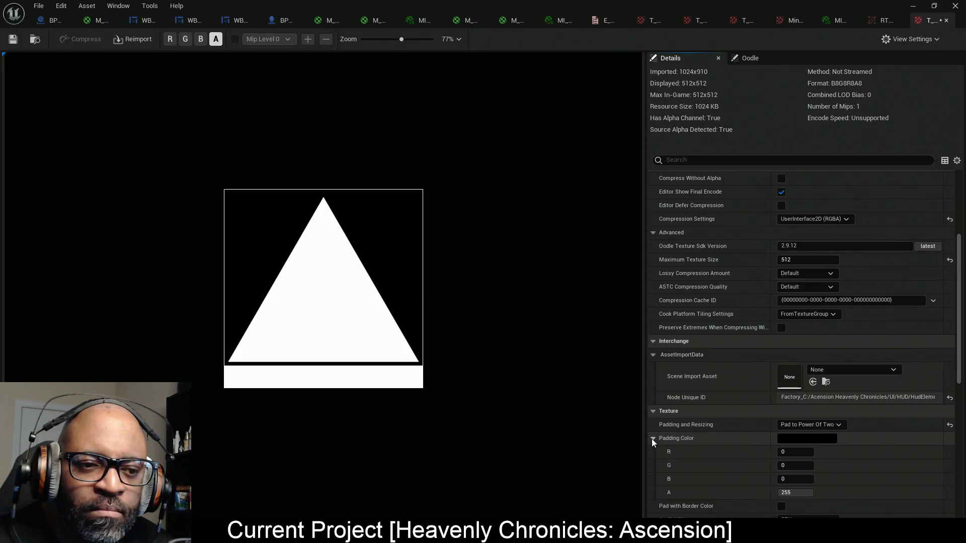
left_click(796, 451)
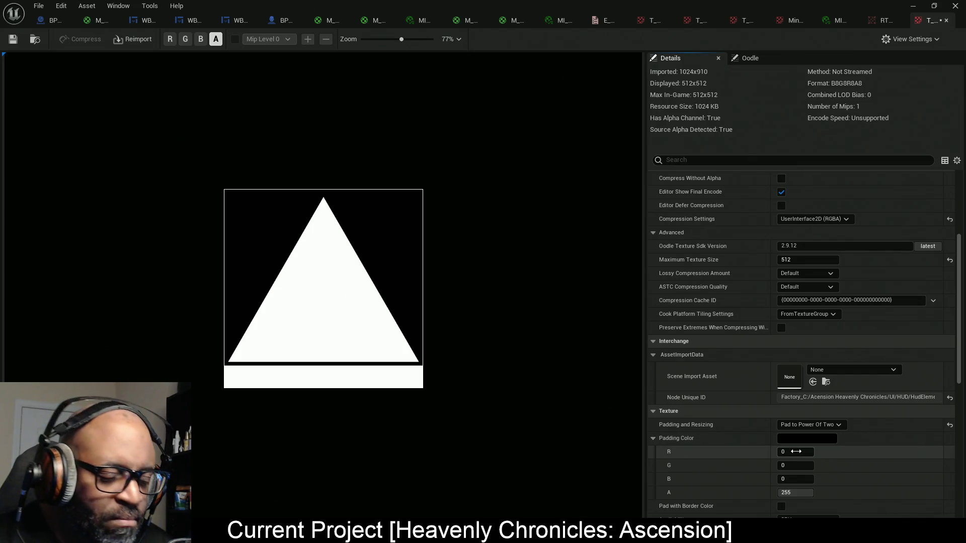
type("2")
left_click(801, 438)
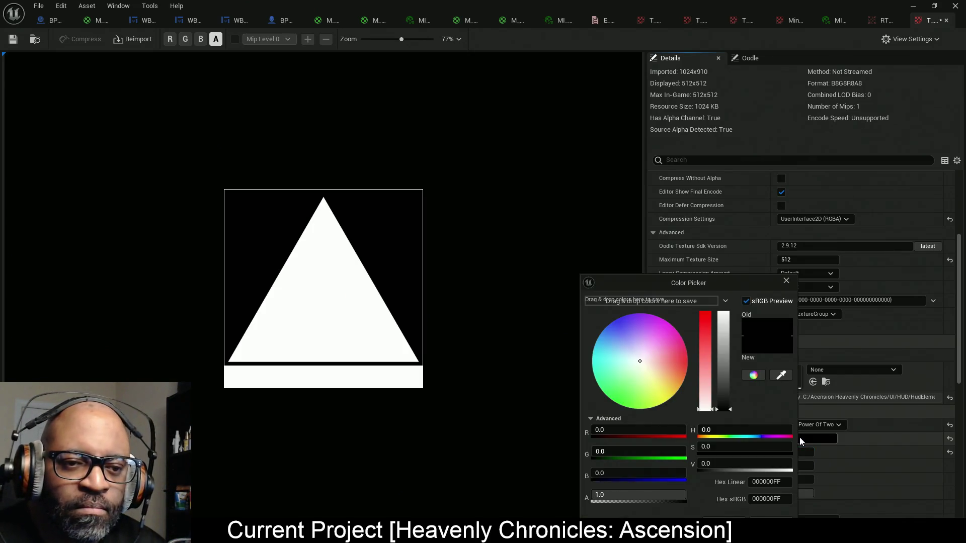
left_click_drag(726, 372, 728, 280)
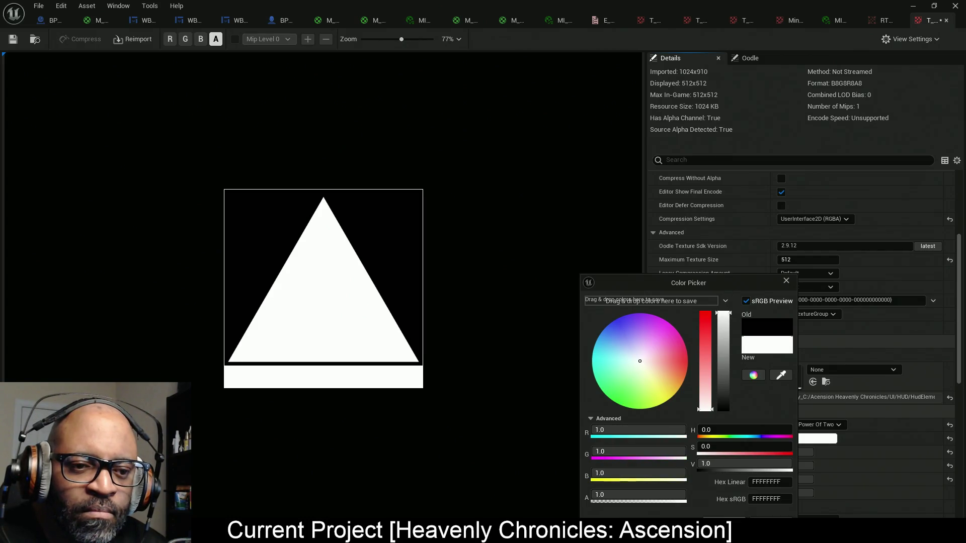
left_click(739, 518)
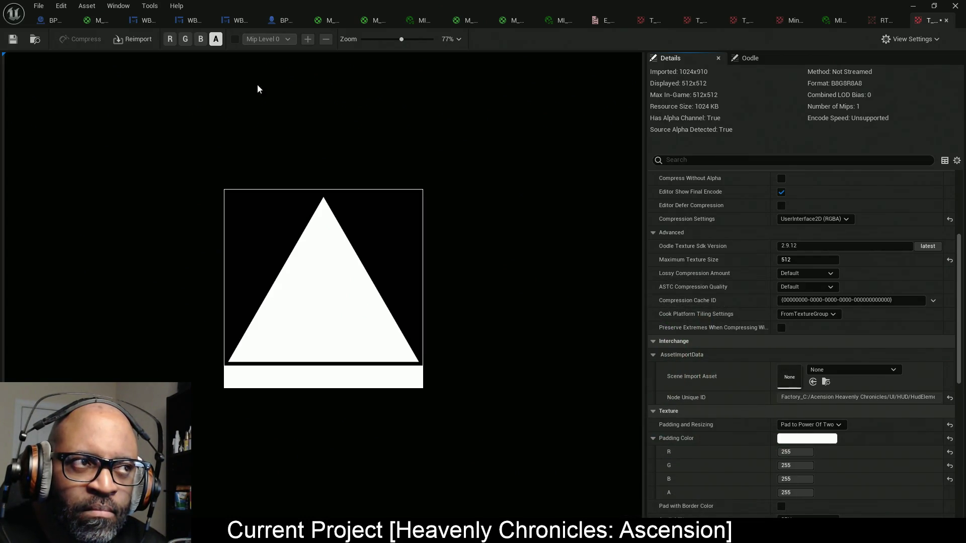
left_click(201, 40)
left_click(201, 39)
left_click(185, 39)
left_click(170, 39)
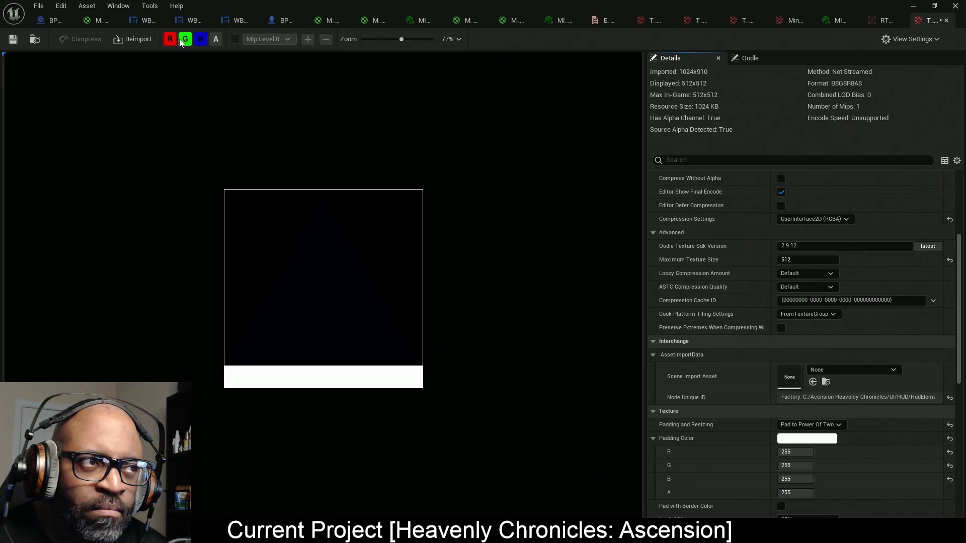
left_click(216, 40)
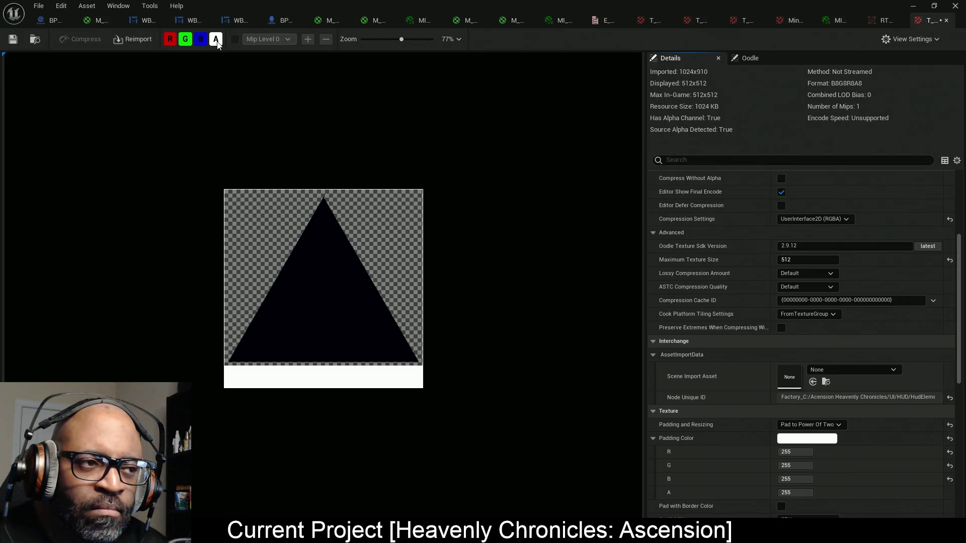
left_click(201, 39)
left_click(185, 39)
left_click(170, 39)
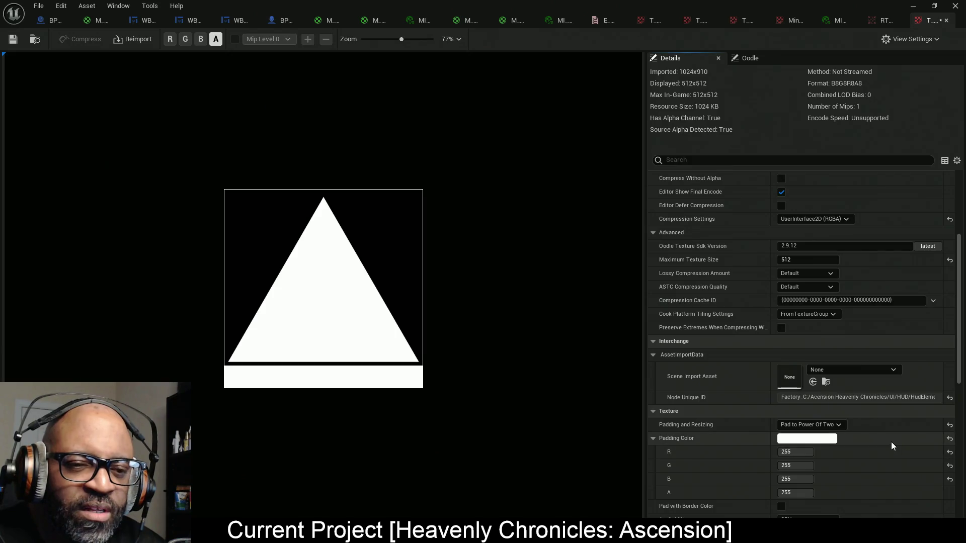
- Enable Pad with Border Color on T_Black Triangle and save the texture
scroll(832, 417, "down", 4)
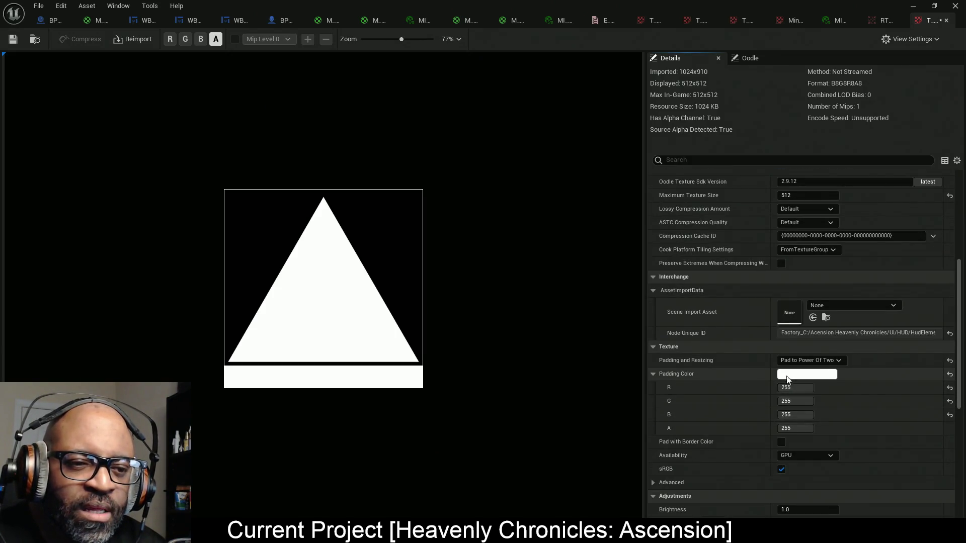
left_click(782, 443)
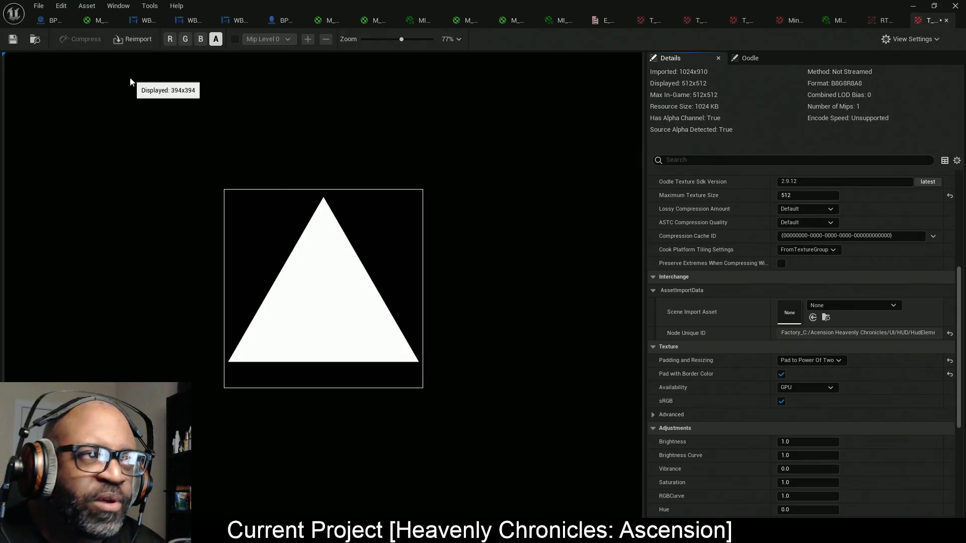
key("ctrl+s")
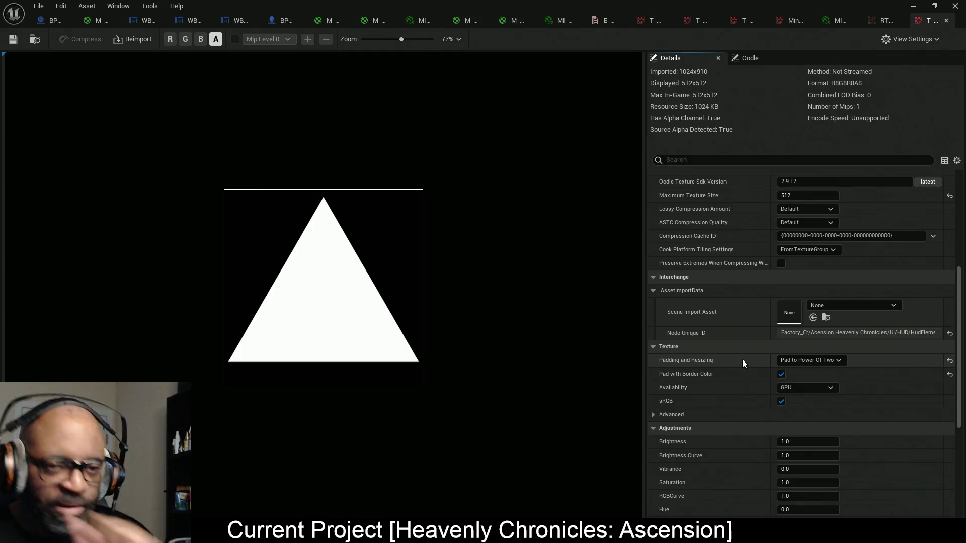
scroll(813, 383, "down", 3)
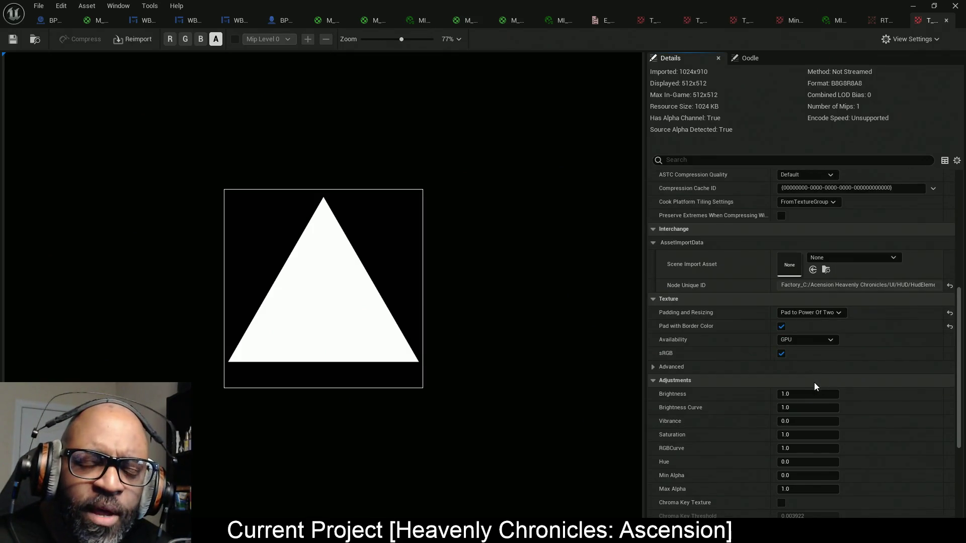
scroll(814, 383, "down", 10)
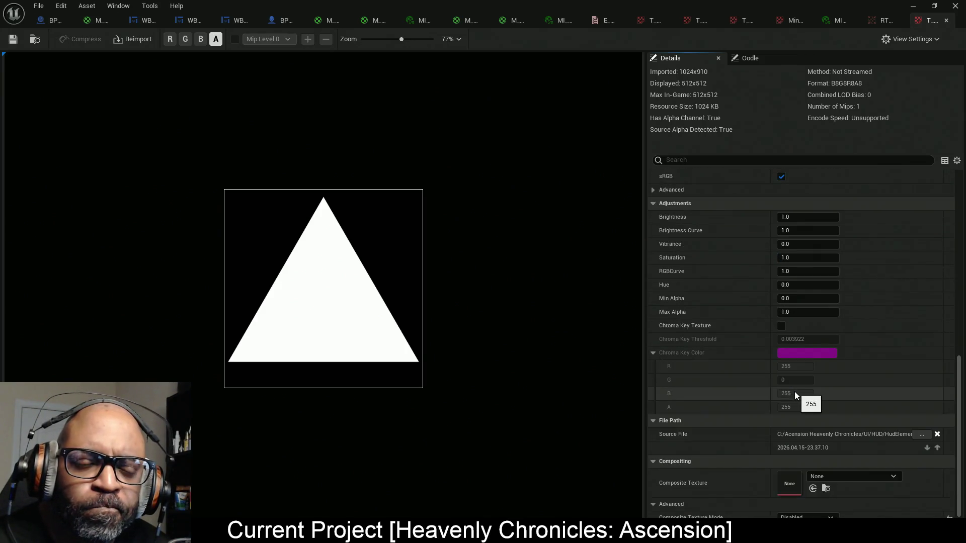
scroll(795, 391, "up", 10)
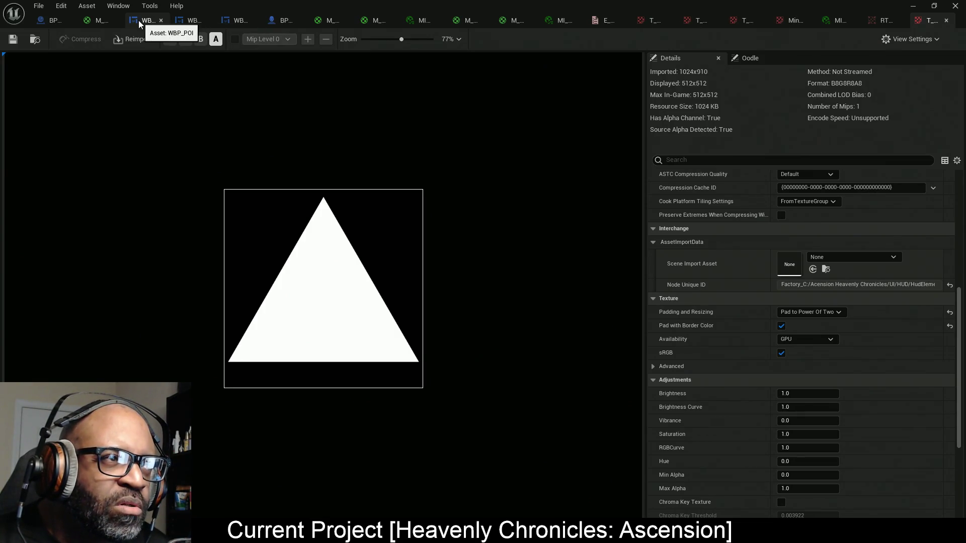
left_click(238, 21)
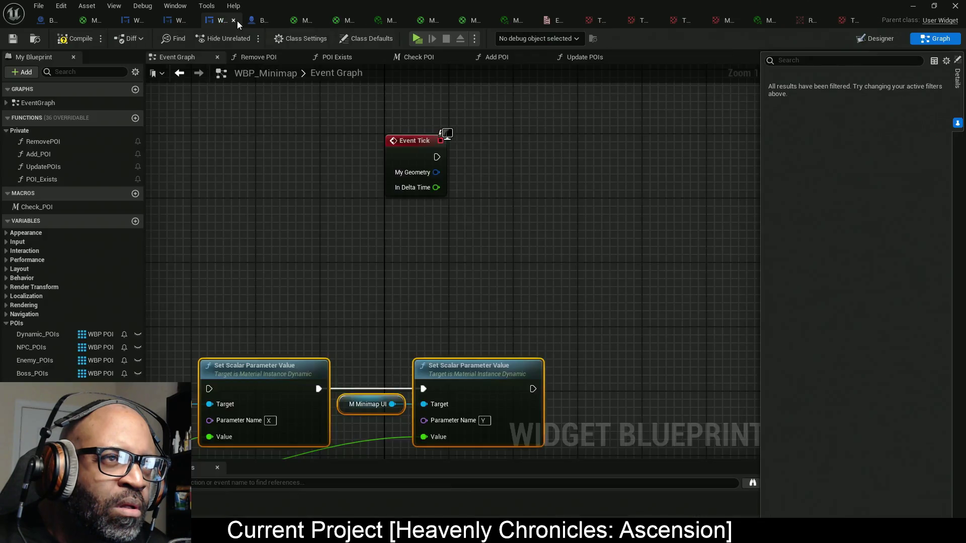
- In WBP_Minimap's Designer, add an Image to POI_Overlay centred horizontally and vertically
left_click(170, 21)
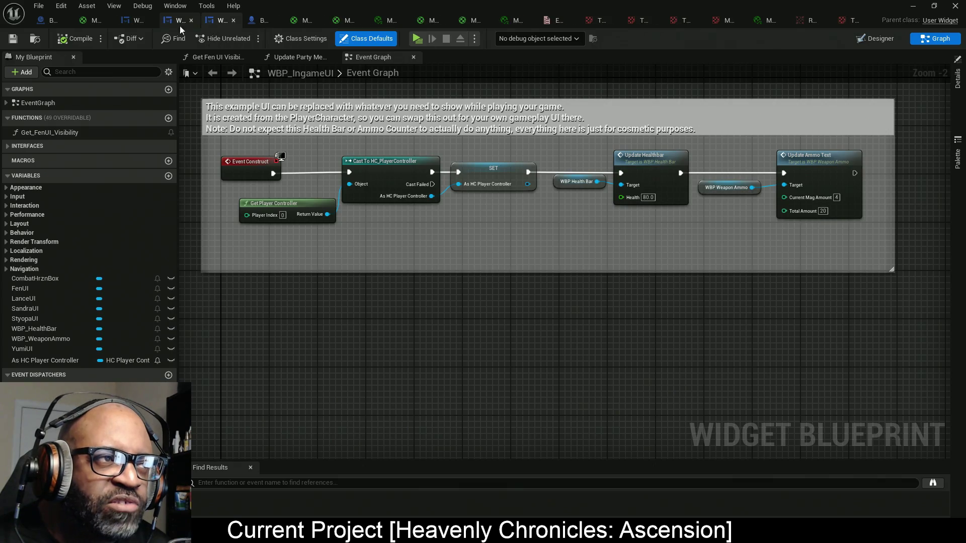
left_click(166, 21)
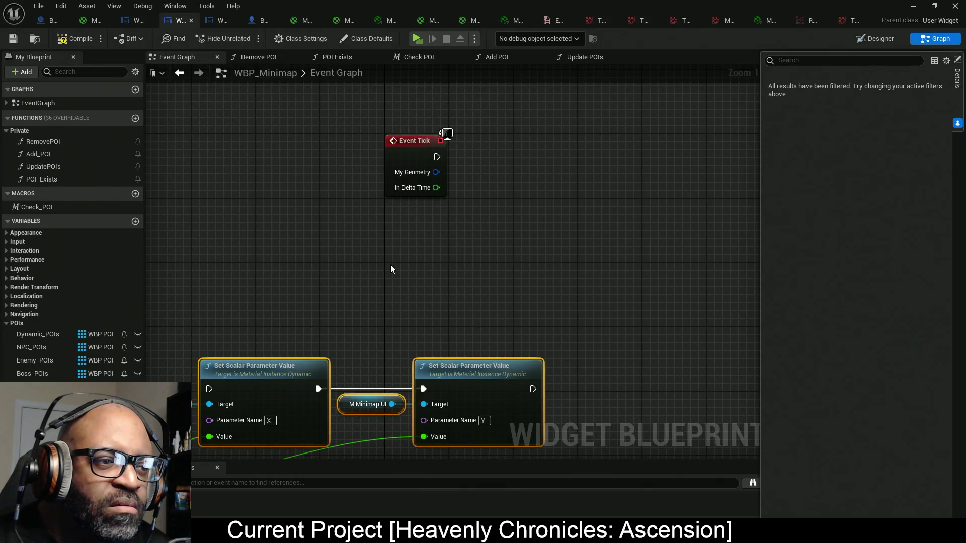
left_click(875, 38)
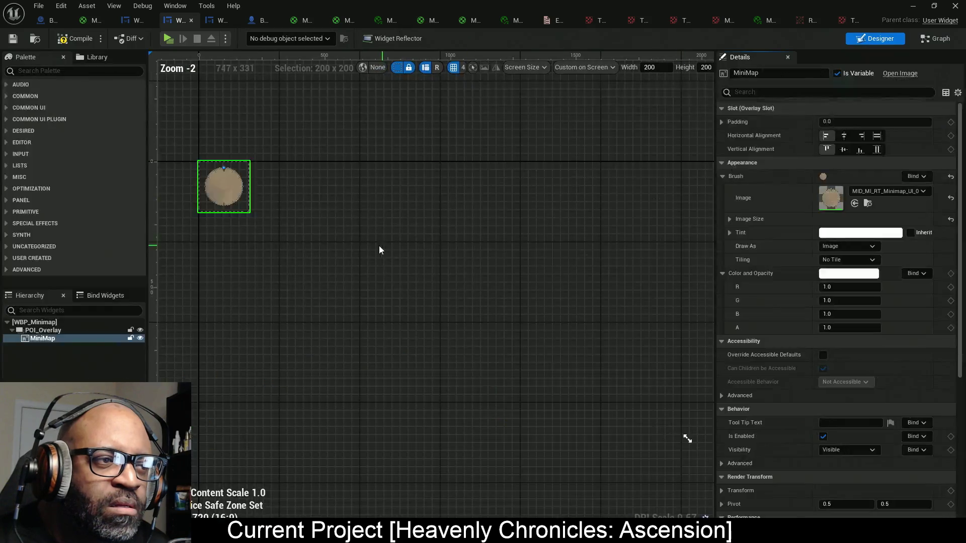
scroll(237, 200, "up", 6)
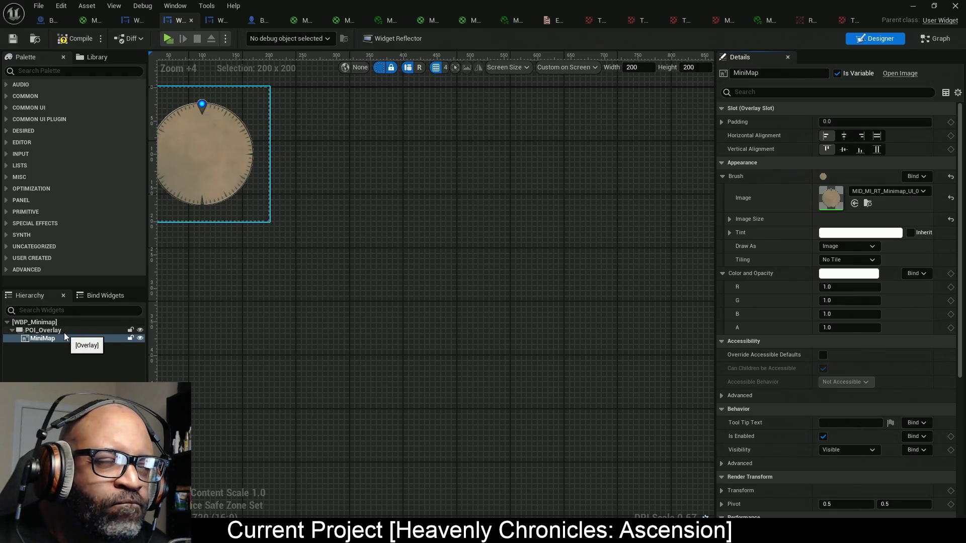
left_click(57, 71)
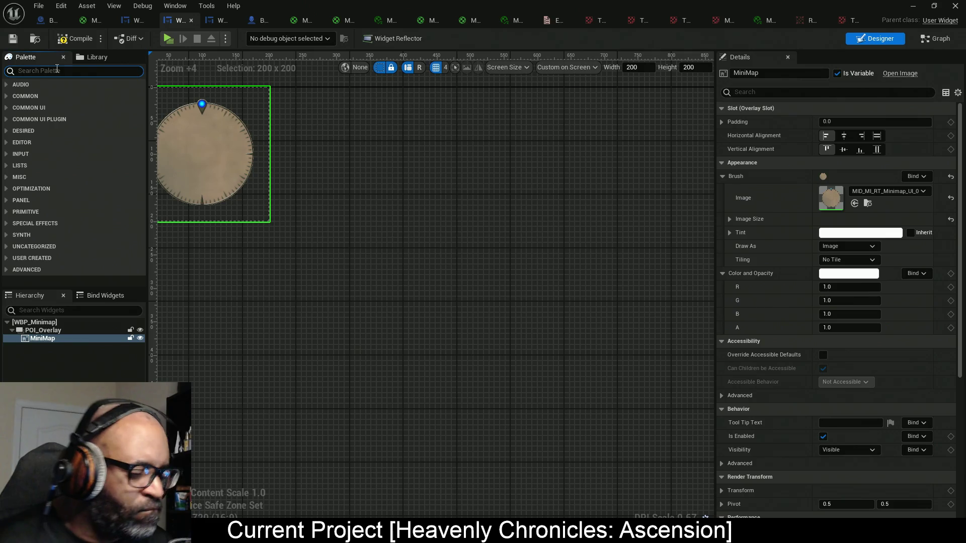
type("image")
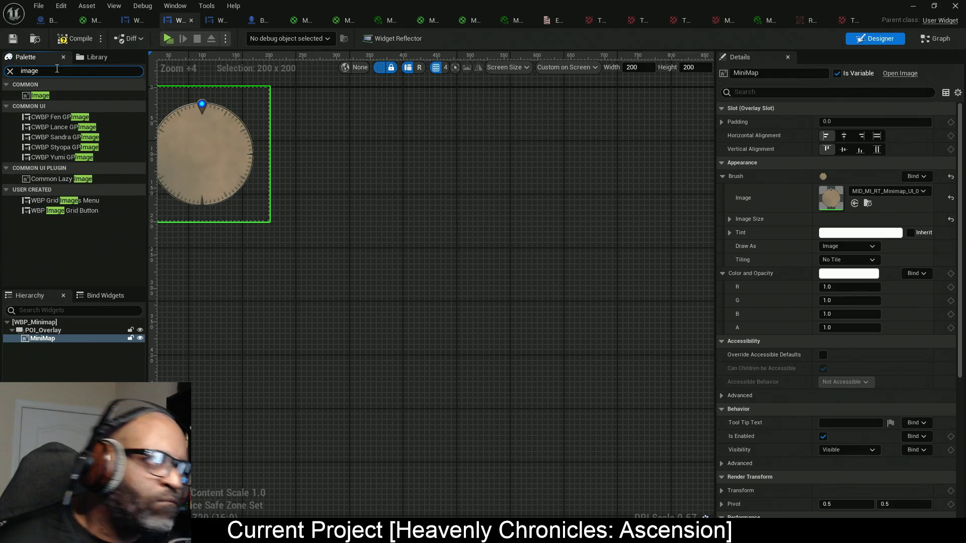
mouse_move(51, 95)
left_mouse_down()
mouse_move(63, 256)
mouse_move(56, 332)
left_mouse_up()
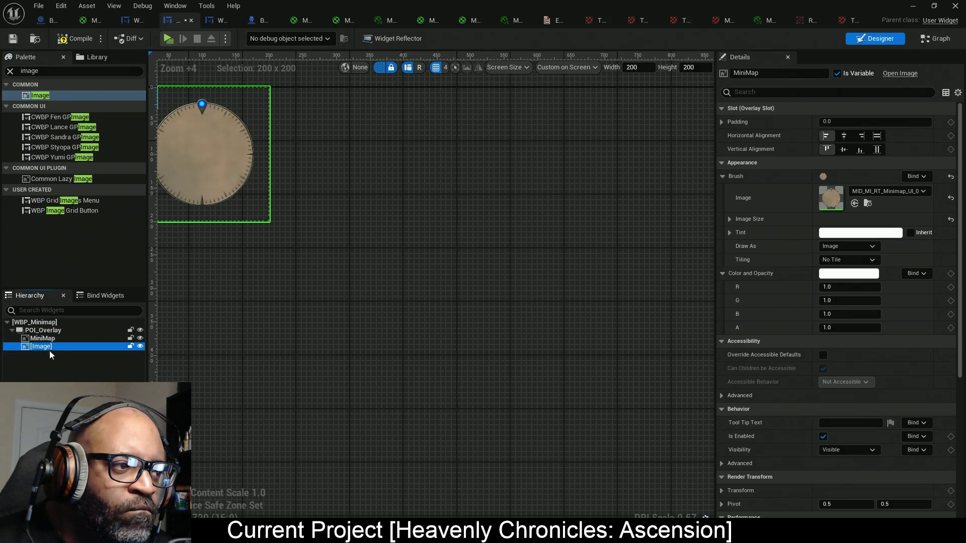
left_click(843, 135)
left_click(843, 149)
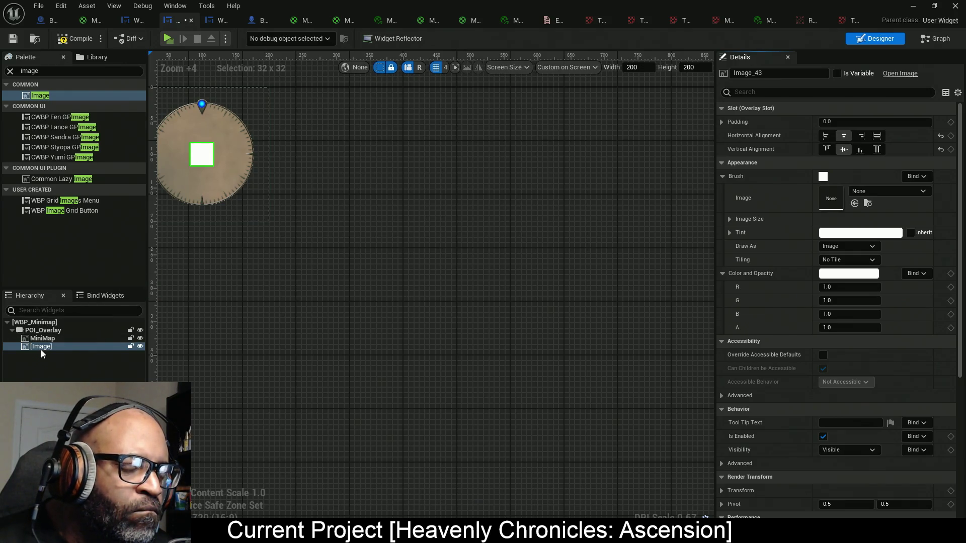
- Rename the image PlayerIcon, tick Is Variable, and set its Brush Image to T_BlackTriangle
left_click(781, 73)
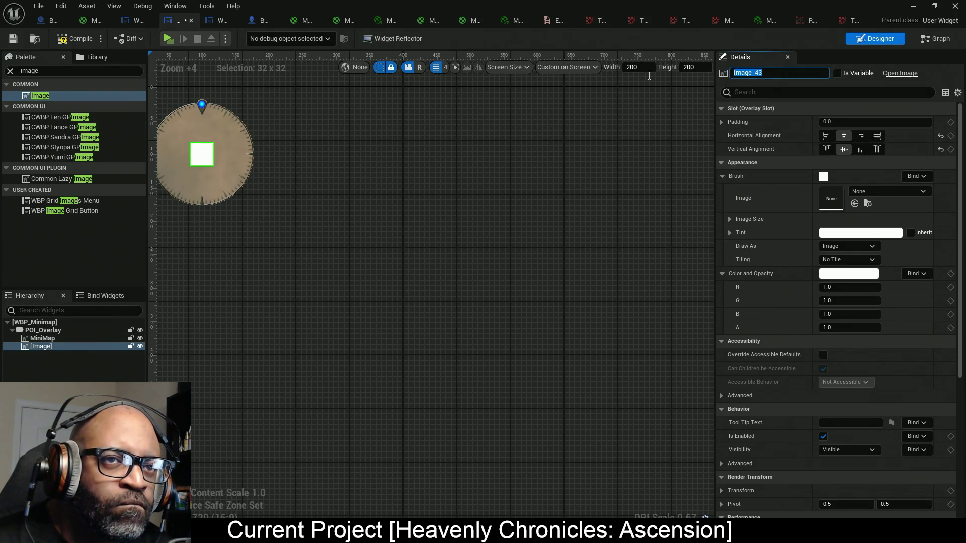
type("Player")
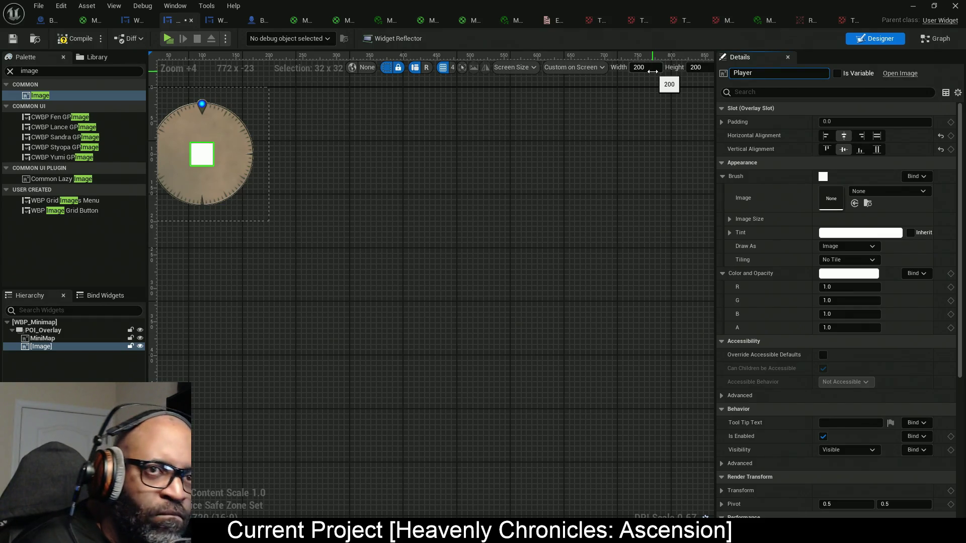
type("Icon")
key("Return")
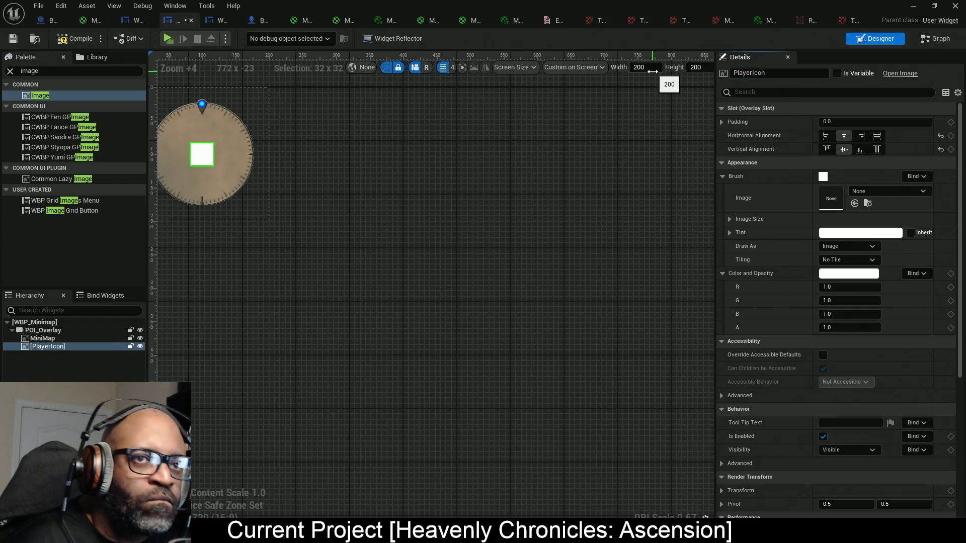
left_click(837, 74)
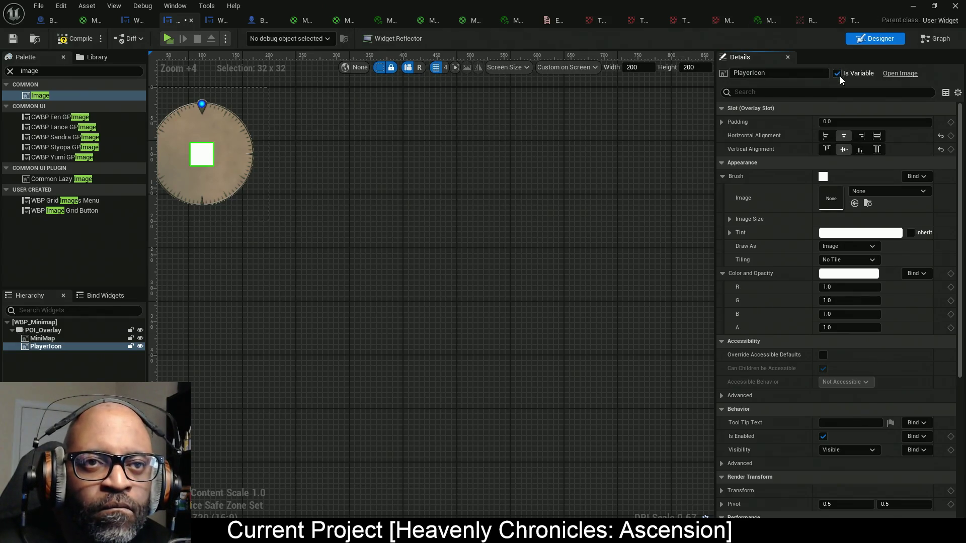
left_click(855, 203)
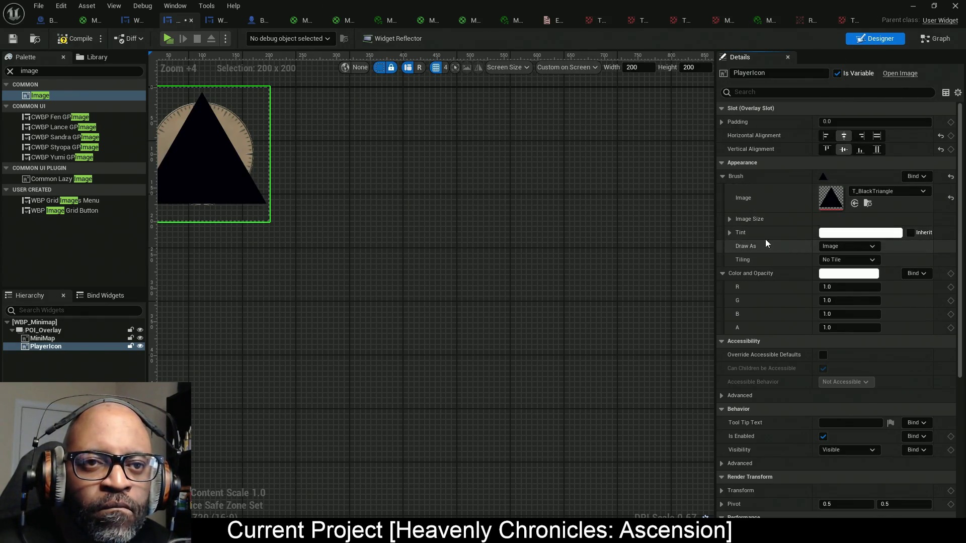
- Move the minimap widget toward the canvas centre and set the PlayerIcon image size to 16 by 16
left_click_drag(364, 207, 459, 214)
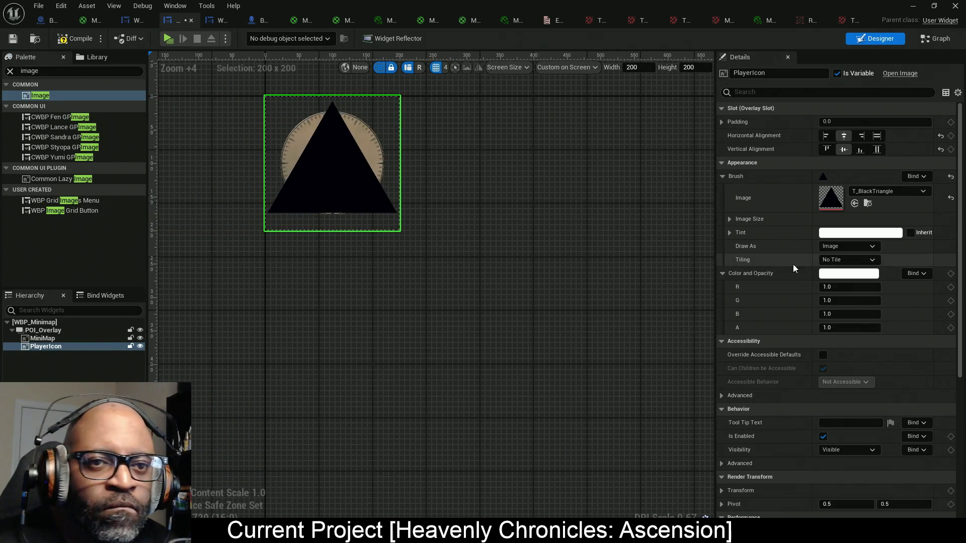
left_click(730, 220)
left_click(844, 233)
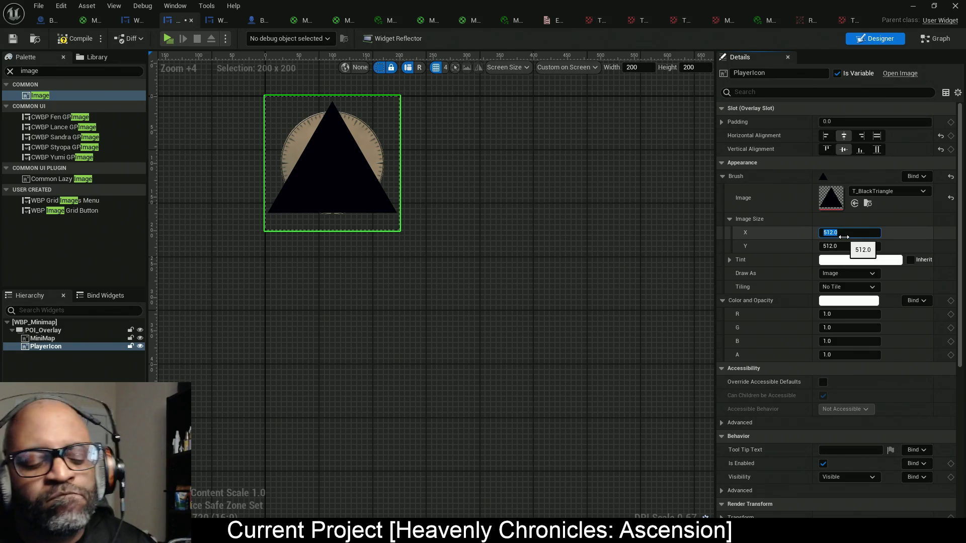
type("16")
left_click(845, 247)
type("16")
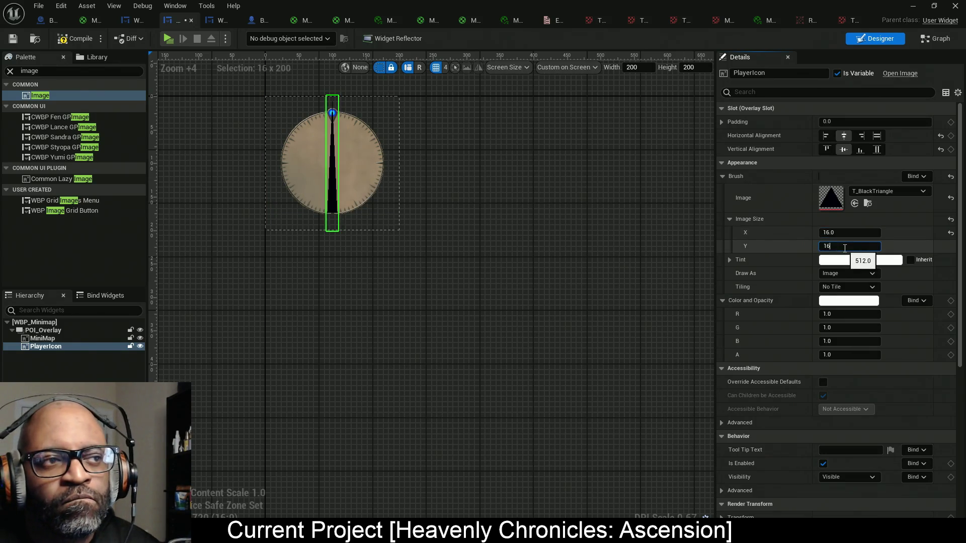
key("Return")
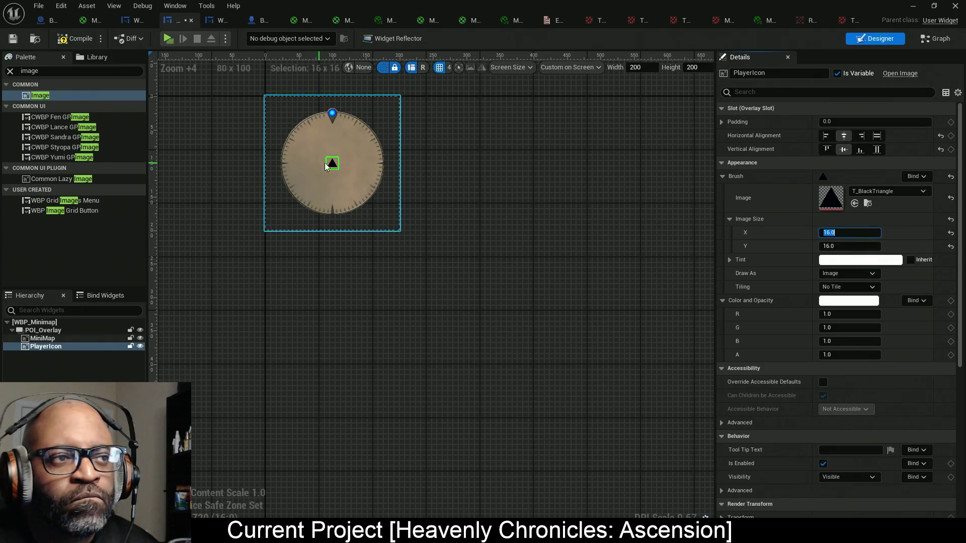
- Try a PlayerIcon width of 20, then return it to 16
scroll(342, 172, "up", 8)
scroll(342, 172, "up", 1)
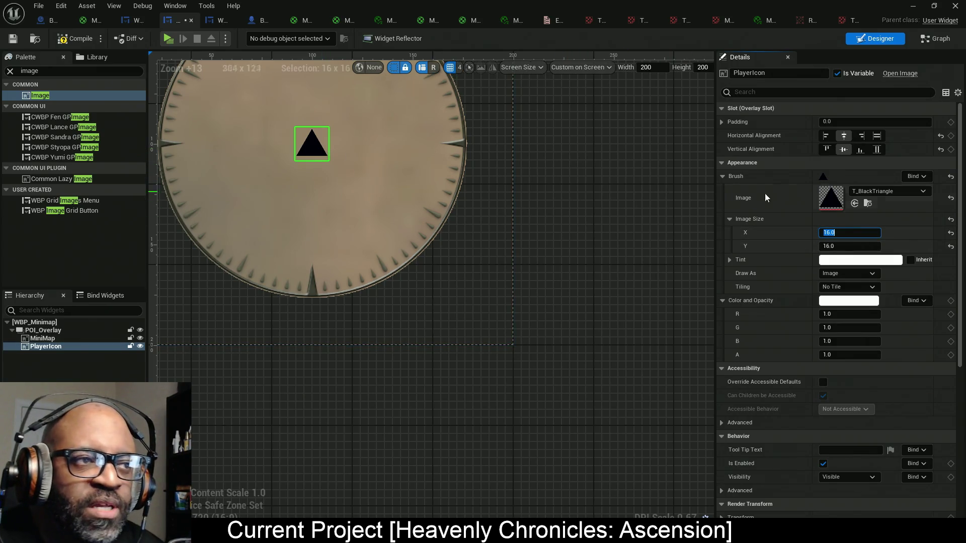
type("20")
key("Return")
left_click(847, 234)
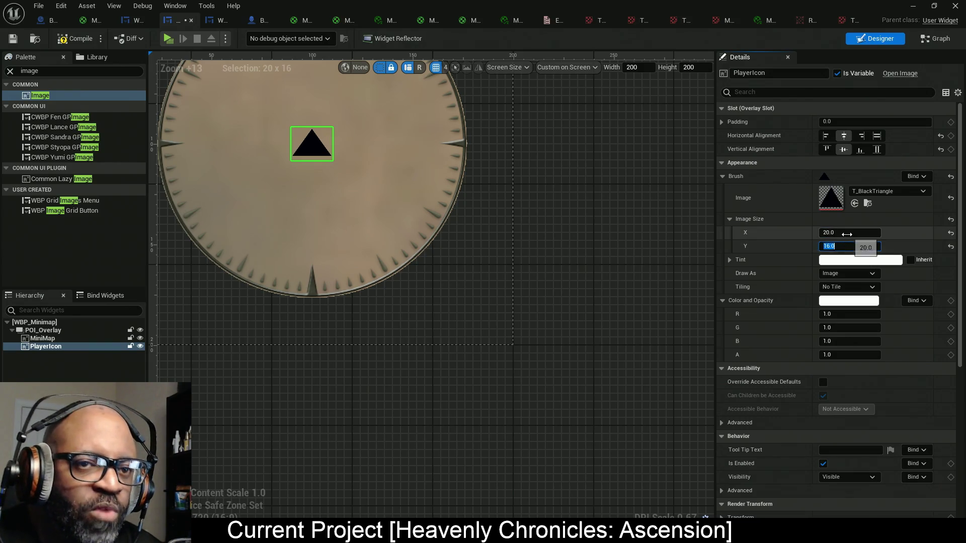
type("6")
key("Return")
- Settle the PlayerIcon image size at width 8 and height 10
left_click(843, 246)
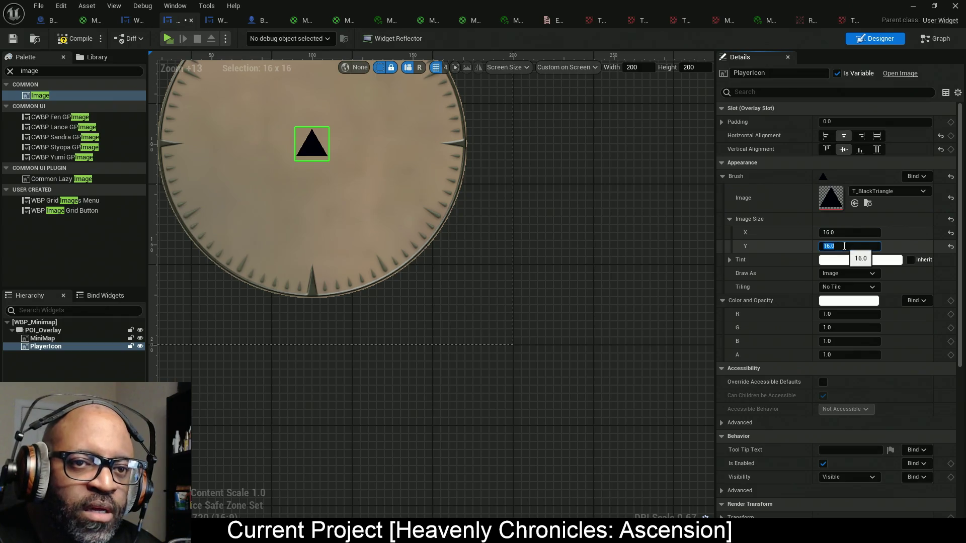
type("20")
key("shift+Tab")
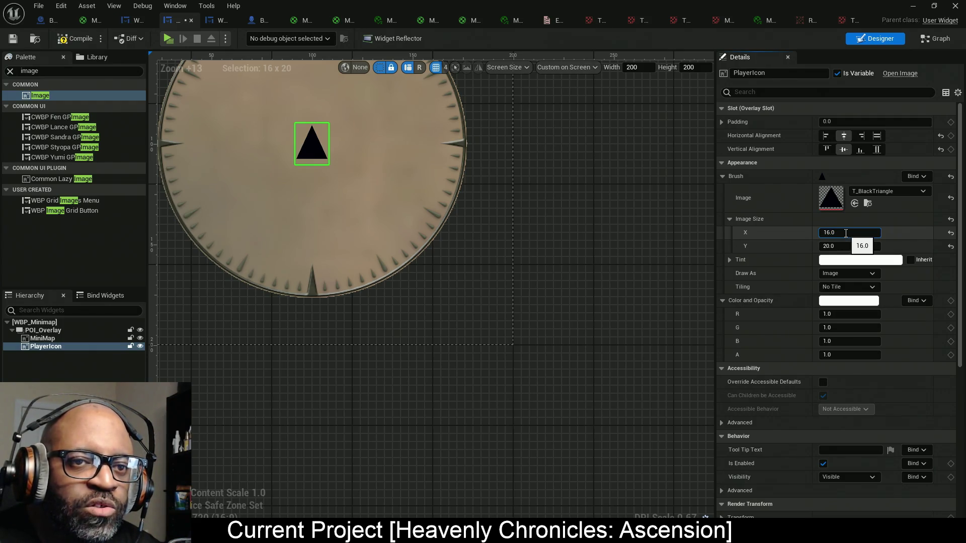
type("/8")
key("Tab")
type("/2")
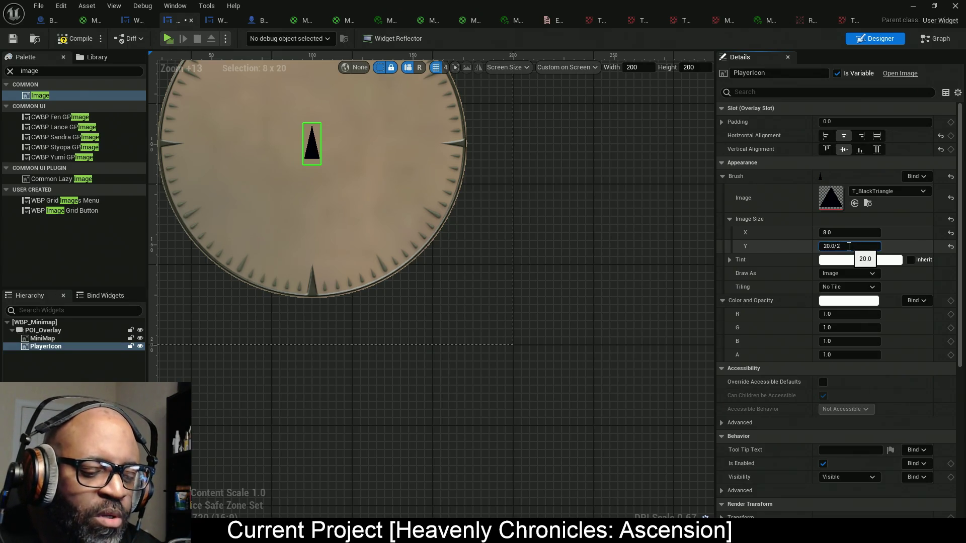
key("Return")
scroll(373, 225, "down", 6)
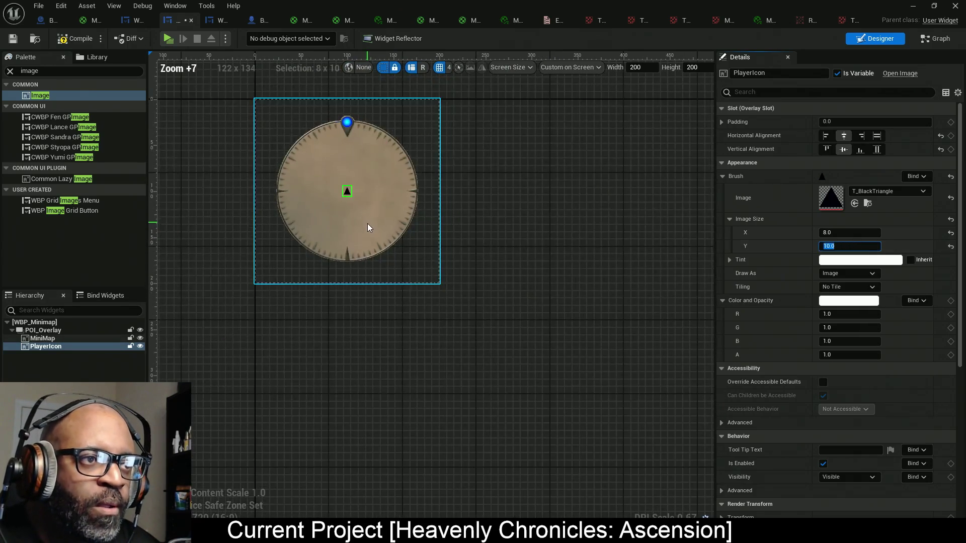
scroll(368, 226, "up", 3)
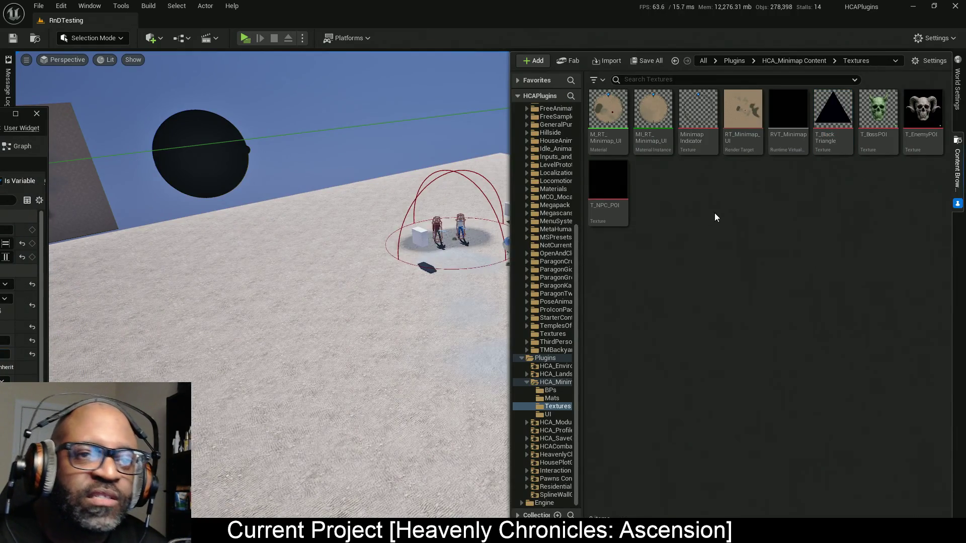
- Create the M_PlayerIcon material from the T_Black Triangle texture and open it for editing
right_click(832, 114)
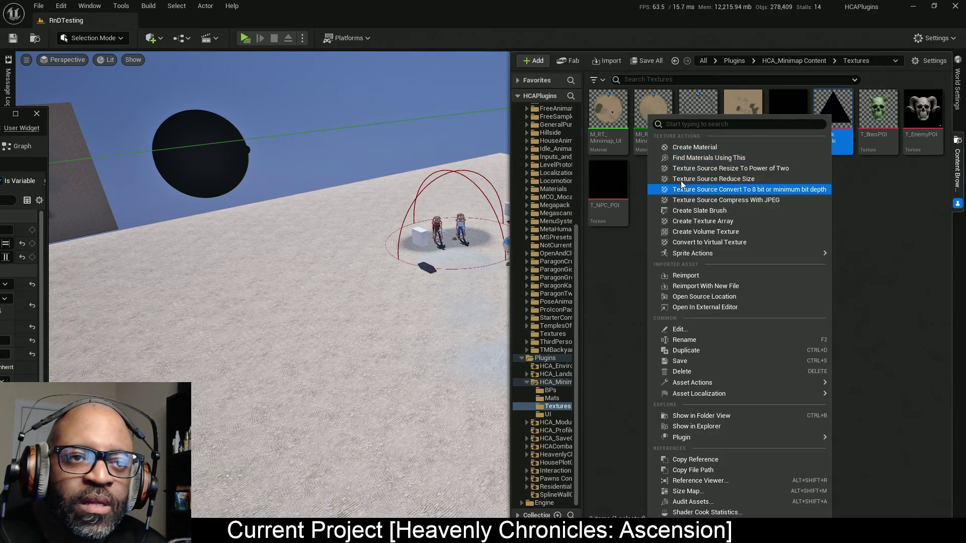
left_click(689, 146)
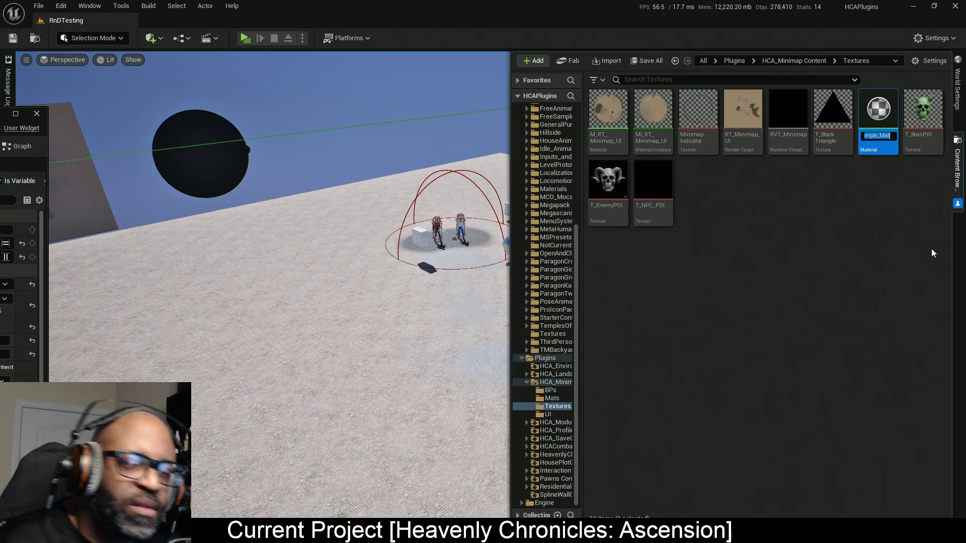
type("M_")
type("PlayerI")
type("con")
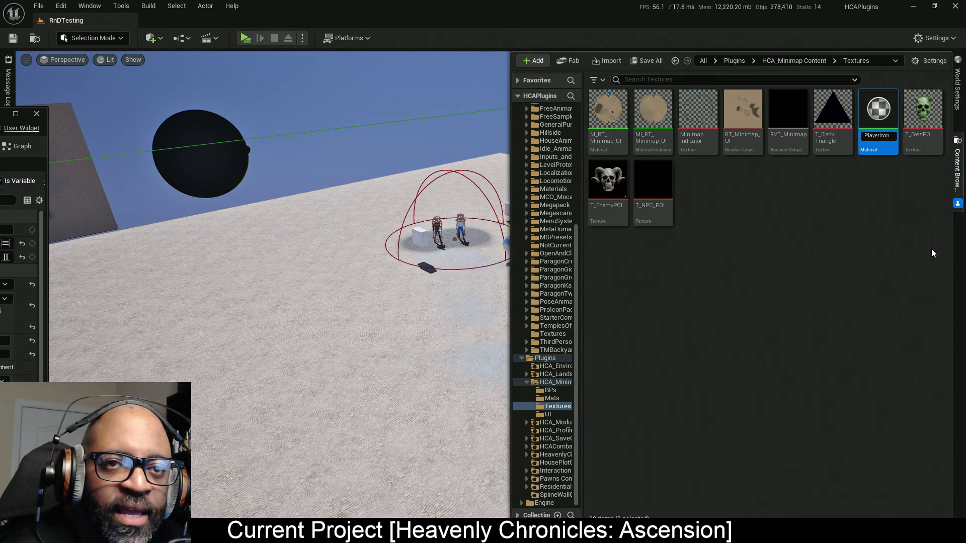
key("Return")
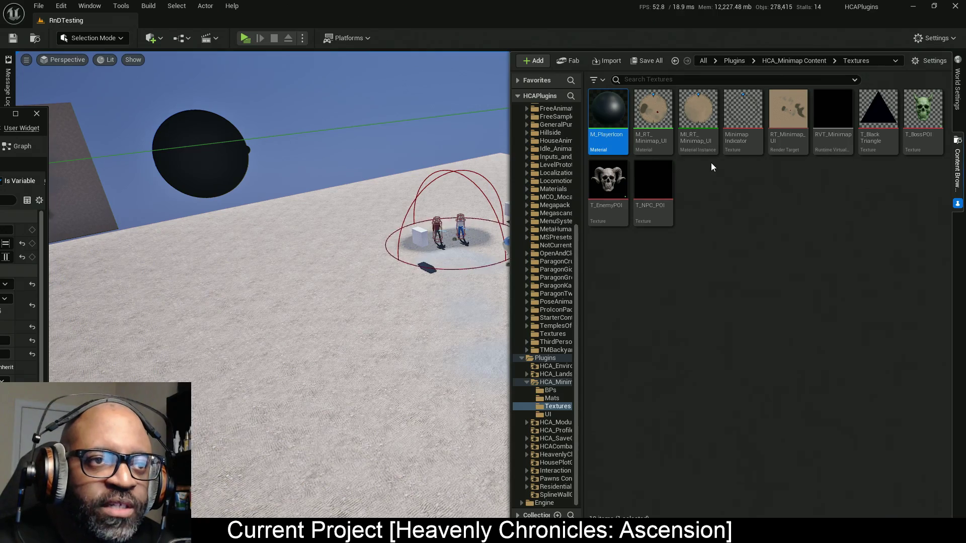
mouse_move(619, 120)
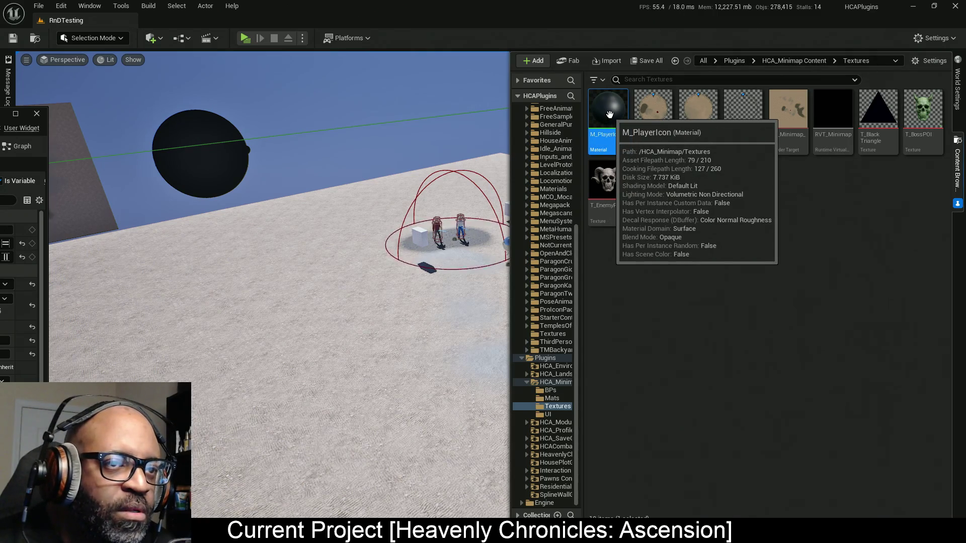
double_click(619, 119)
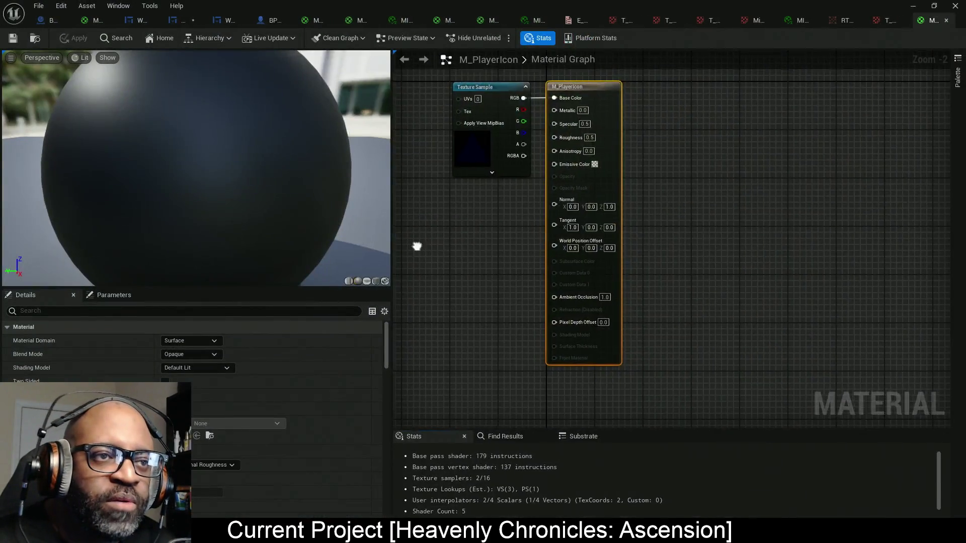
- Set M_PlayerIcon's Material Domain to User Interface and its Blend Mode to Masked
mouse_move(415, 246)
left_mouse_down()
mouse_move(613, 267)
mouse_move(591, 266)
left_mouse_up()
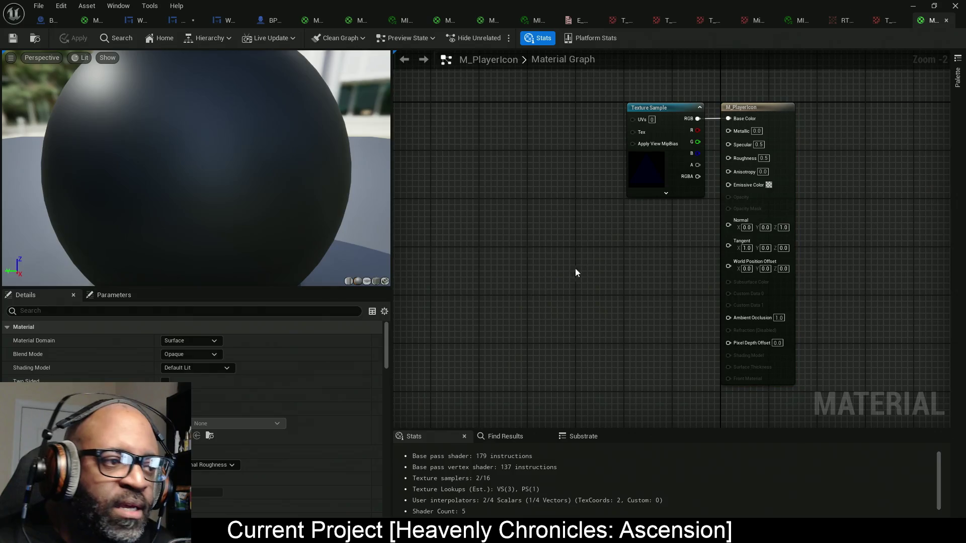
left_click(191, 341)
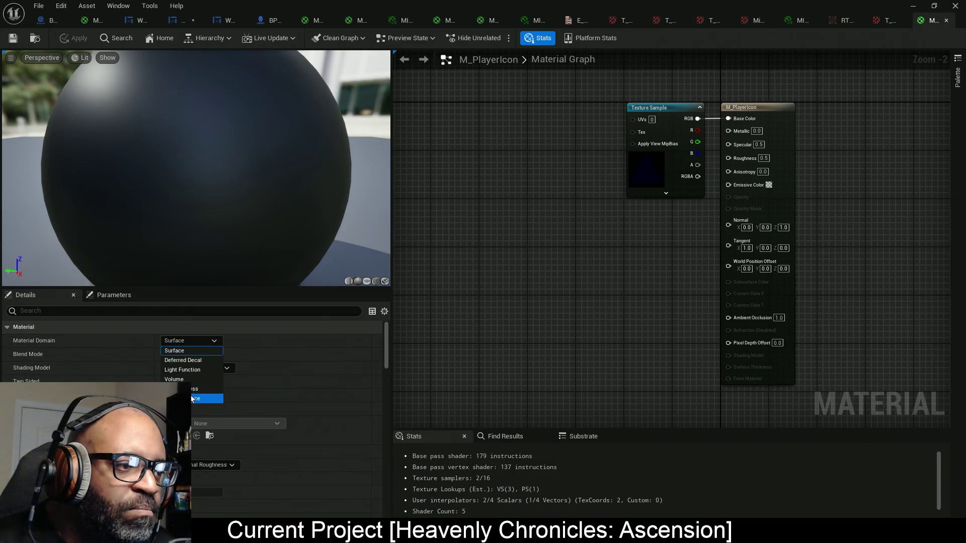
left_click(191, 399)
left_click(198, 353)
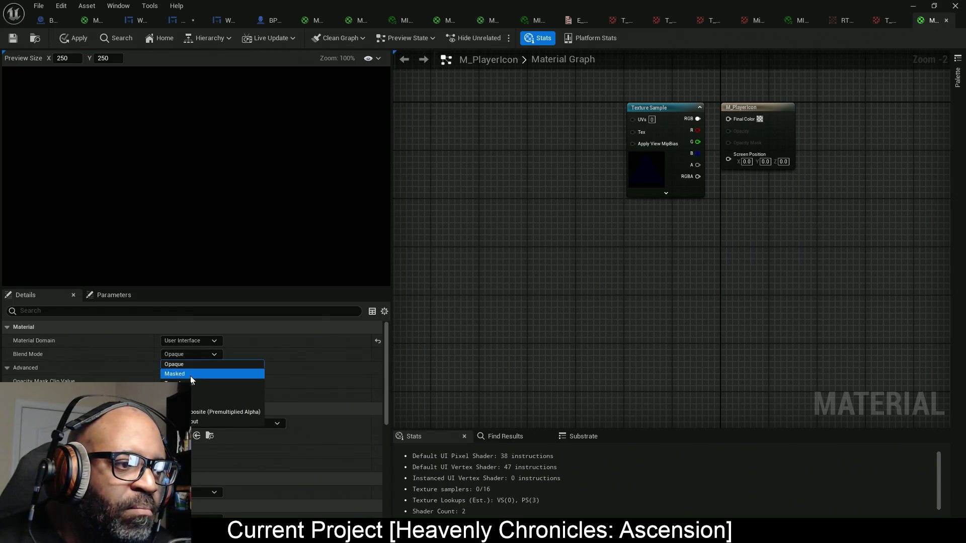
left_click(190, 375)
scroll(681, 341, "up", 2)
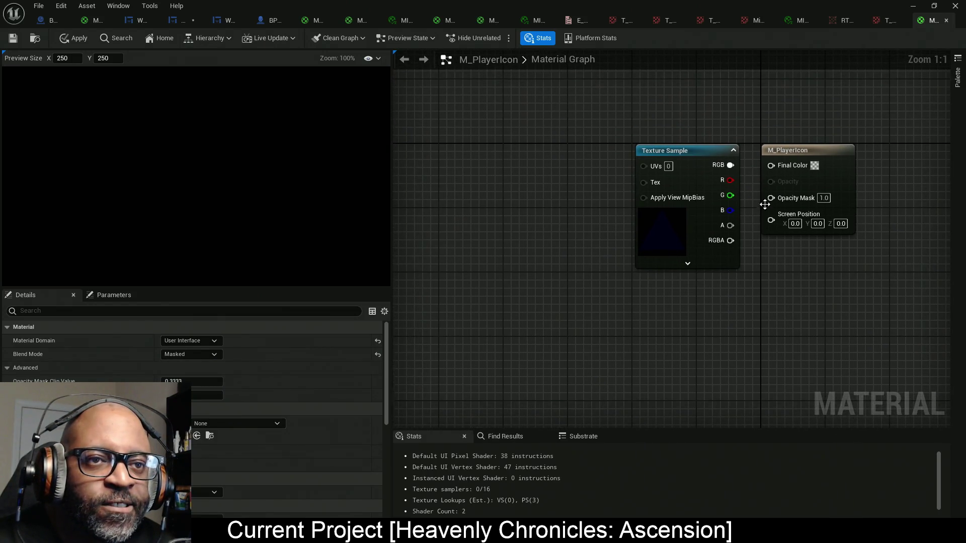
- Wire the texture RGB to Final Color and the alpha through a OneMinus node to Opacity Mask
left_click_drag(770, 165, 730, 164)
mouse_move(808, 222)
left_mouse_down()
mouse_move(705, 240)
mouse_move(637, 237)
mouse_move(852, 217)
mouse_move(848, 205)
left_mouse_up()
mouse_move(625, 309)
left_mouse_down()
mouse_move(702, 313)
mouse_move(596, 323)
left_mouse_up()
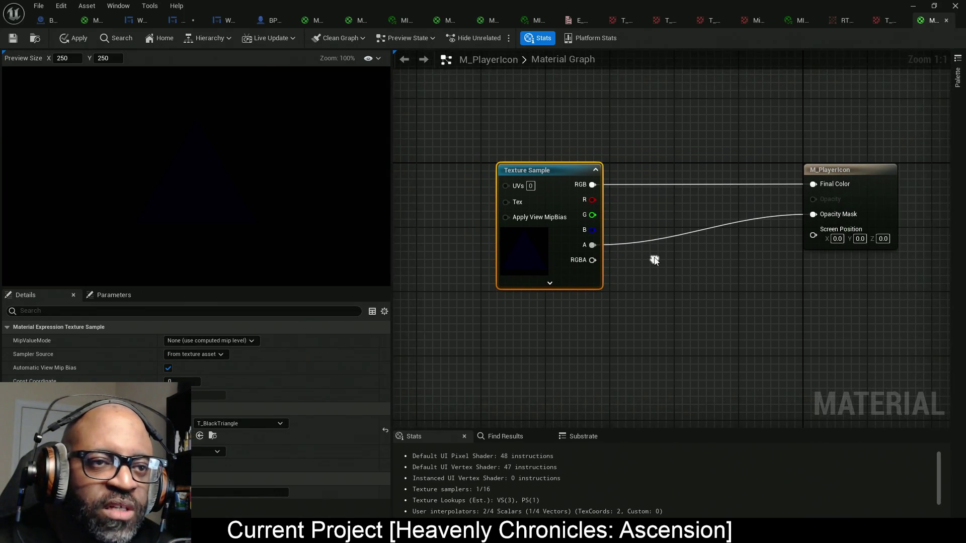
left_click_drag(860, 217, 720, 223)
left_click(735, 203)
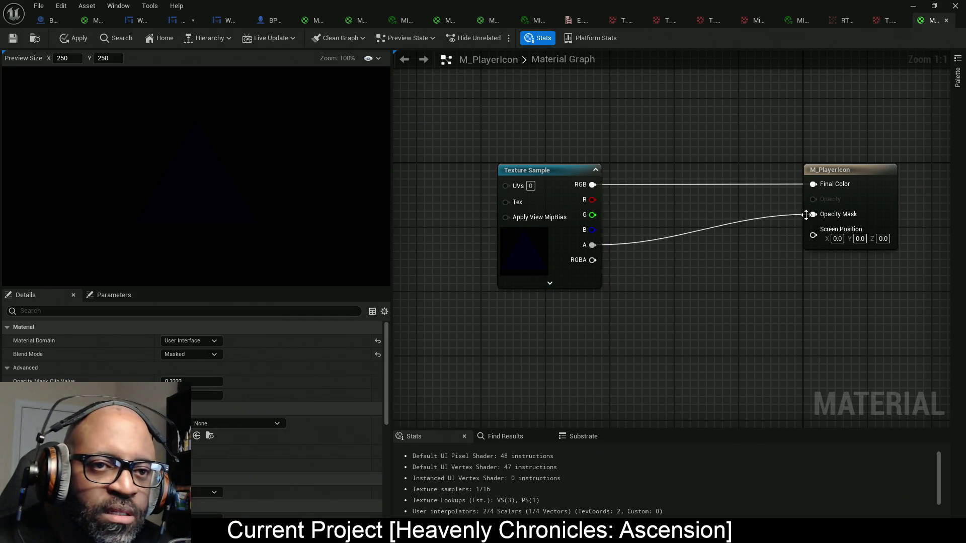
left_click_drag(812, 214, 726, 222)
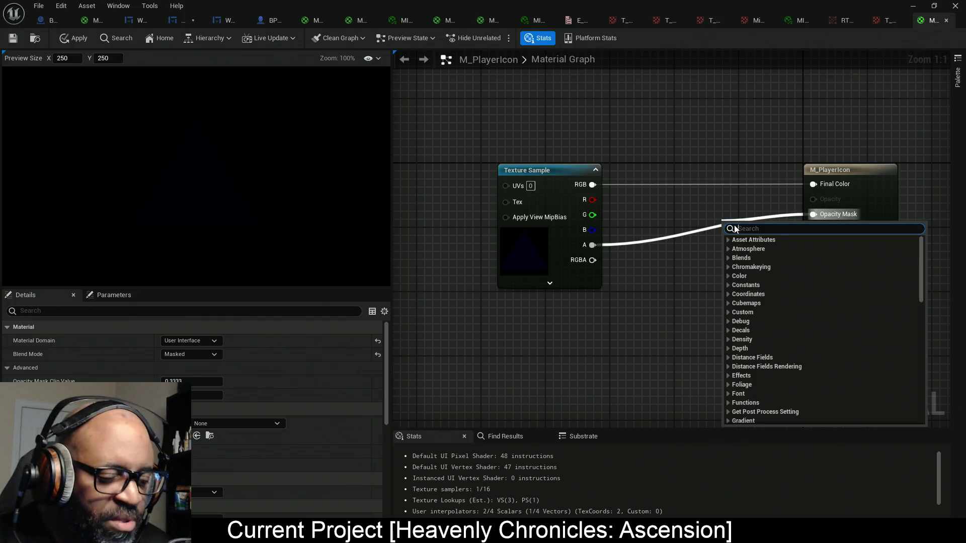
type("1-")
left_click(746, 249)
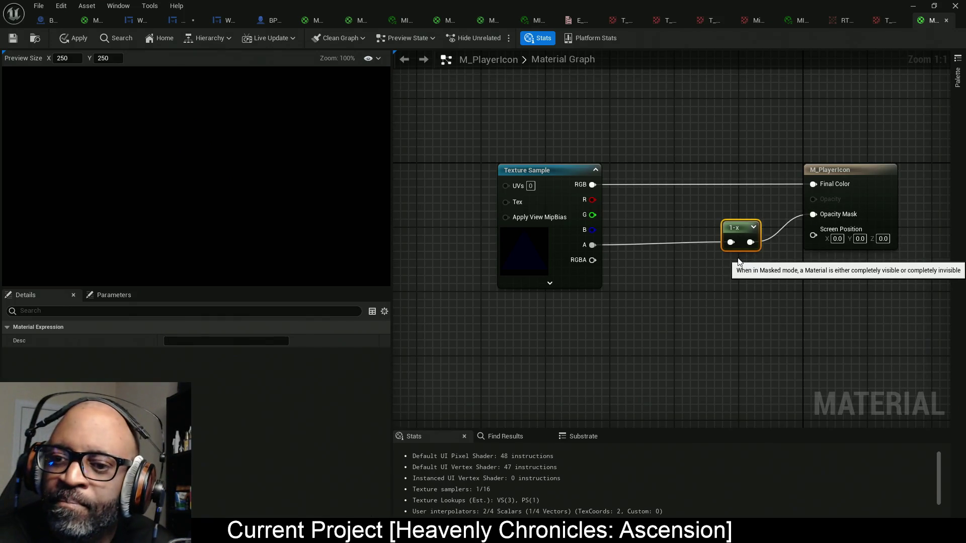
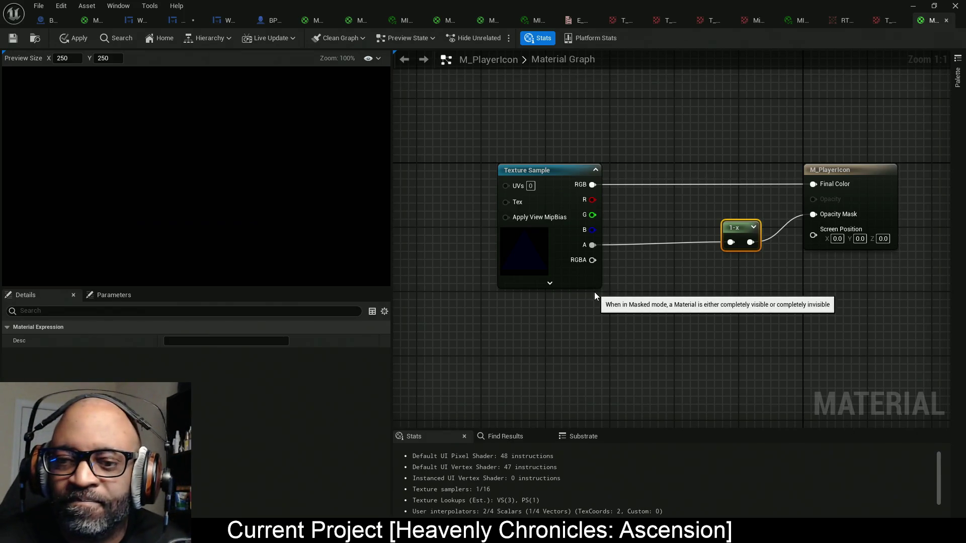
- Add an Add node with A = 1.0, feeding Texture Sample RGB into B and the result into Final Color
left_click_drag(578, 319, 590, 342)
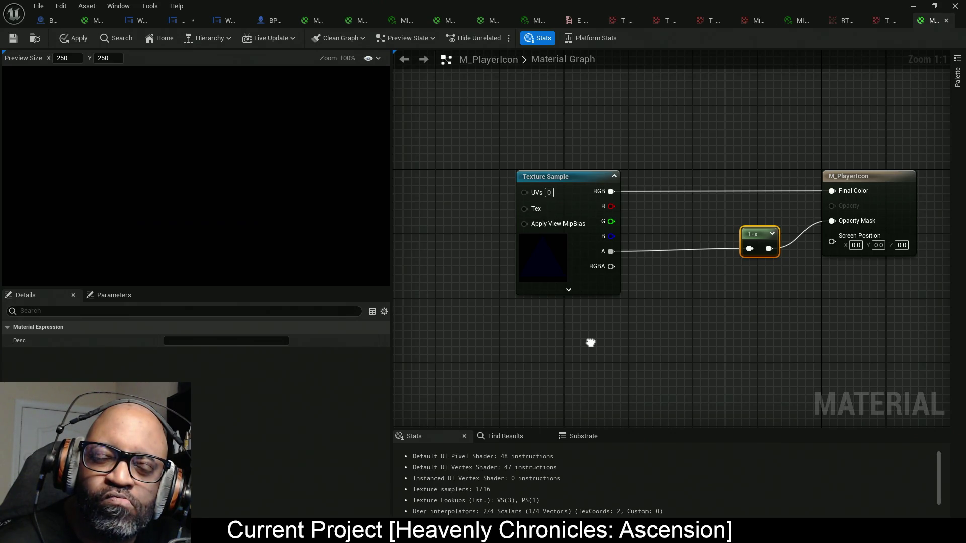
left_click(554, 261)
right_click(554, 261)
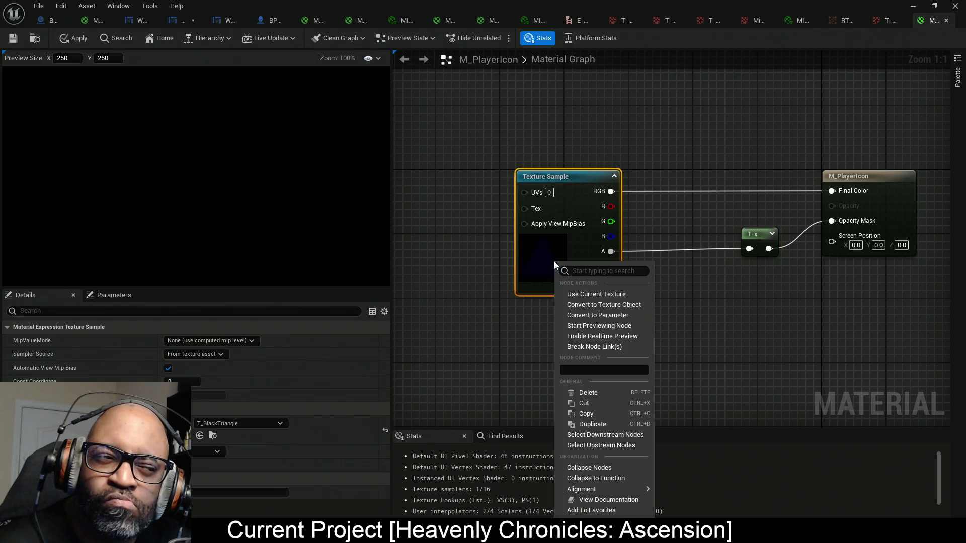
left_click(675, 209)
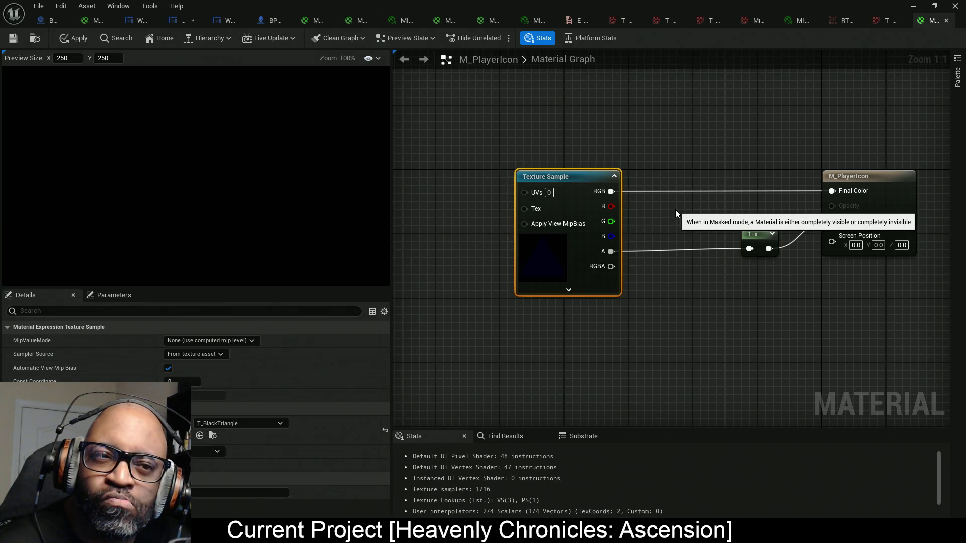
left_click(667, 162)
left_click_drag(667, 175, 661, 160)
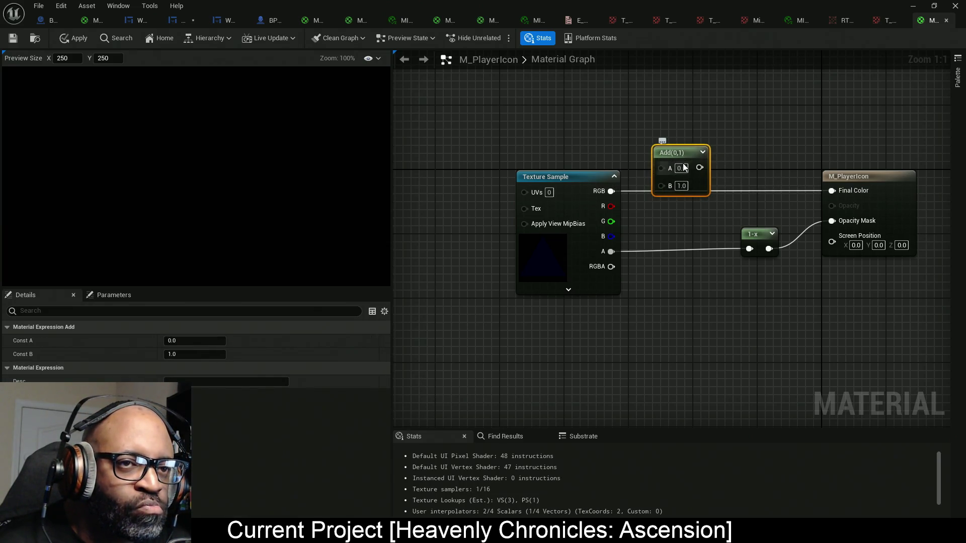
type("1")
left_click(712, 165)
left_click_drag(661, 185, 610, 191)
mouse_move(699, 167)
left_mouse_down()
mouse_move(809, 192)
mouse_move(689, 171)
left_mouse_up()
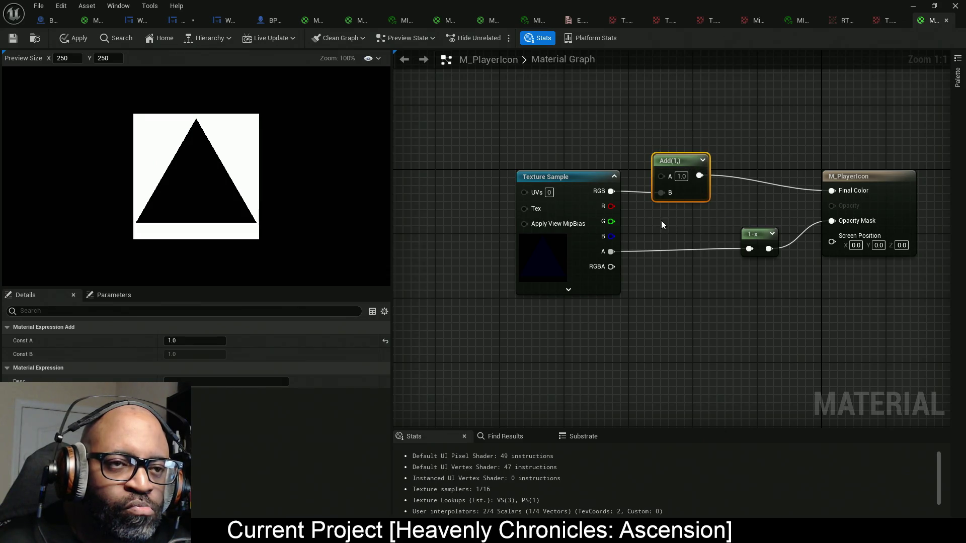
- Wire the texture alpha straight into Opacity Mask and delete the 1-x node
left_click_drag(681, 231, 603, 213)
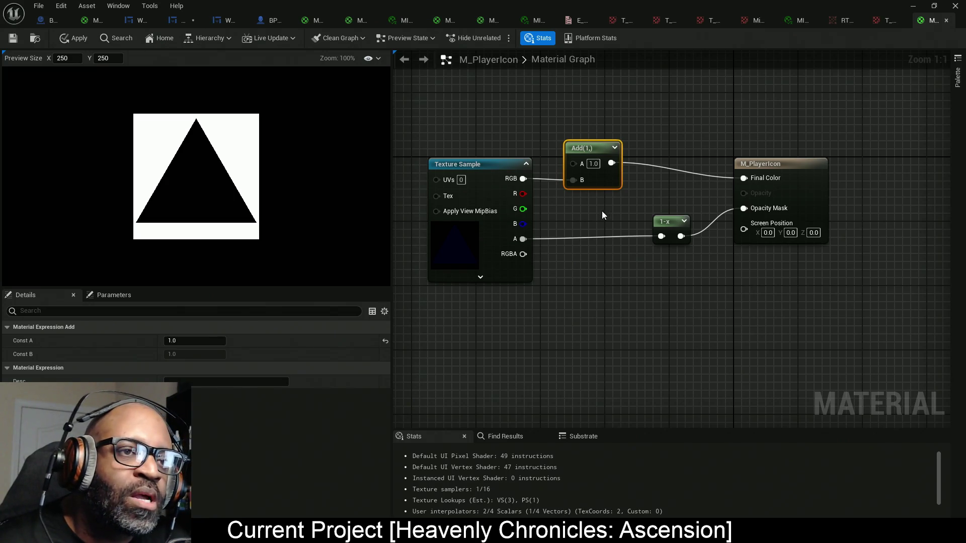
left_click_drag(600, 182, 625, 184)
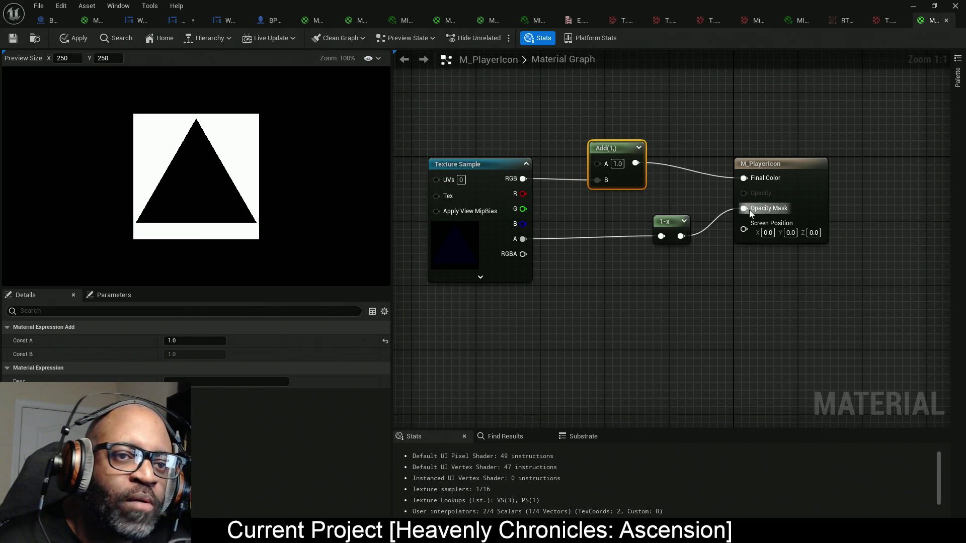
left_click_drag(743, 207, 520, 240)
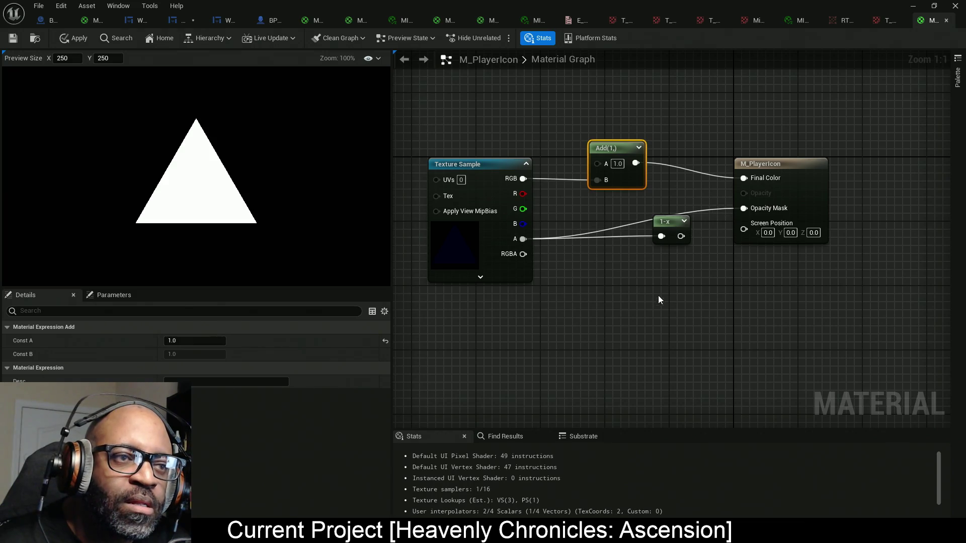
left_click_drag(672, 235, 656, 287)
key("Delete")
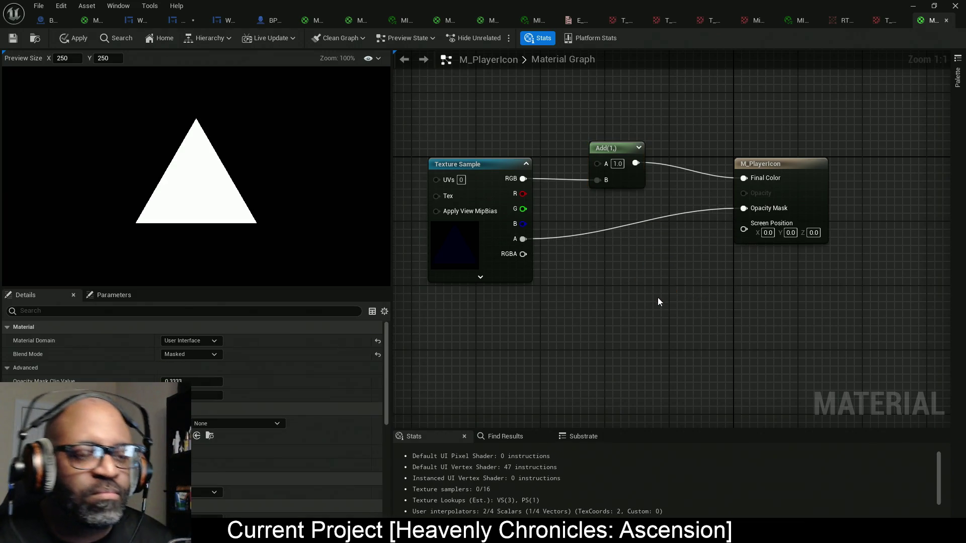
- Add a TextureCoordinate (TexCoord[0]) node to the left of the Texture Sample
key("Home")
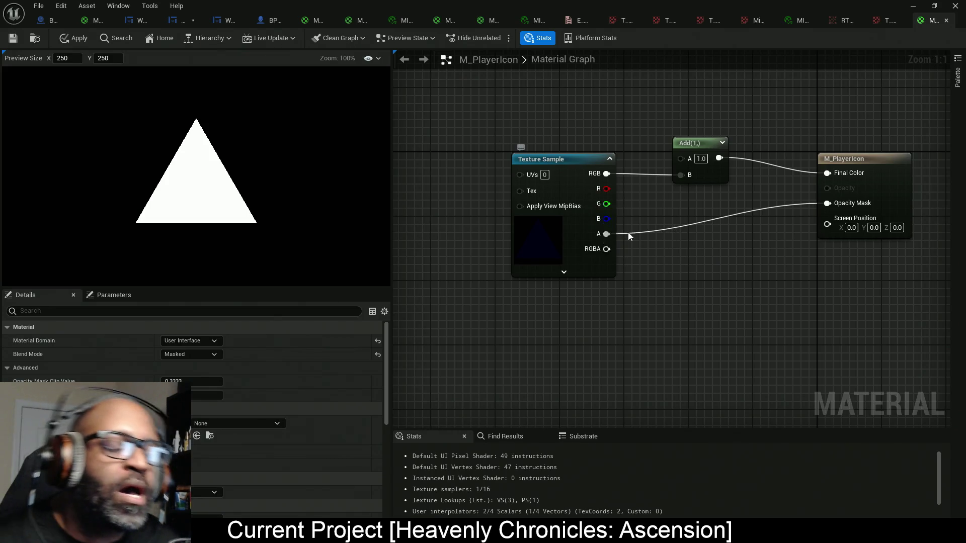
key("Home")
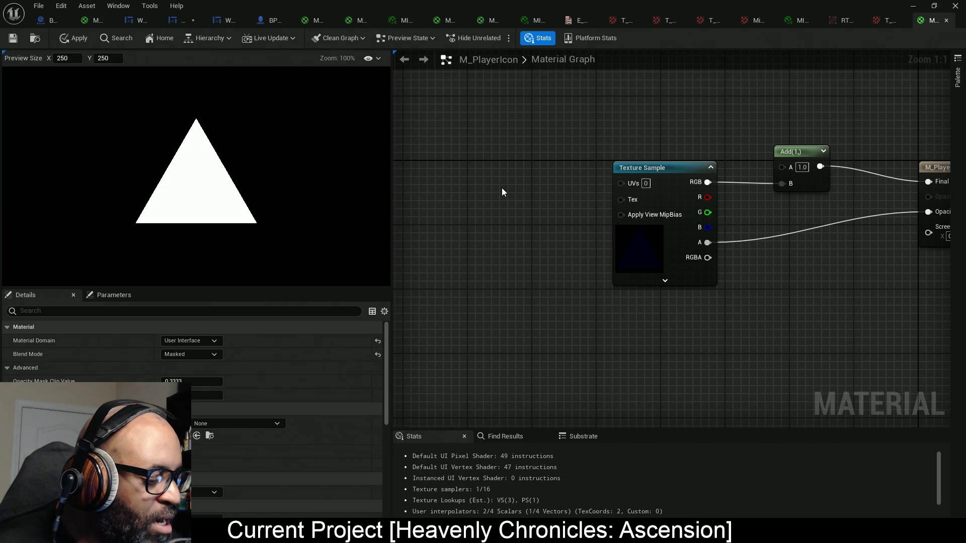
right_click(491, 165)
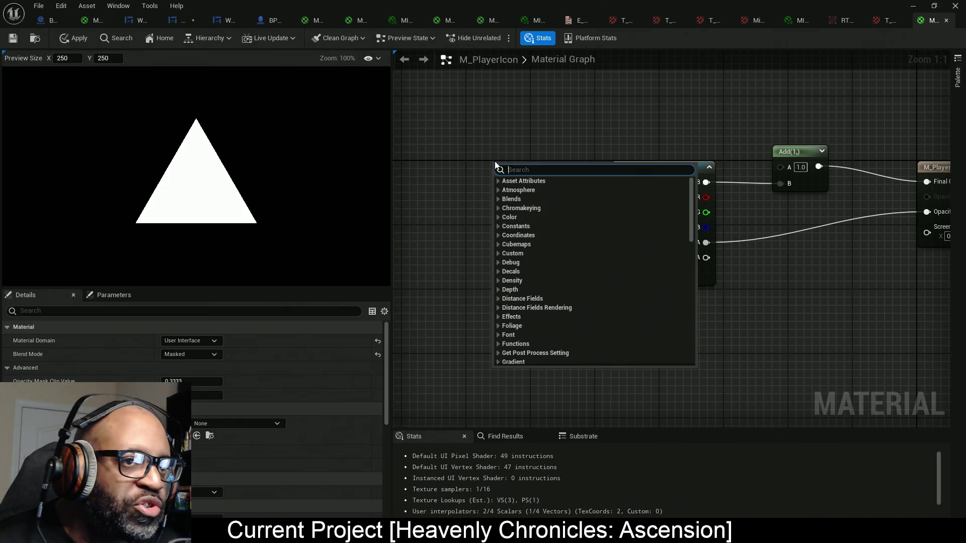
type("t")
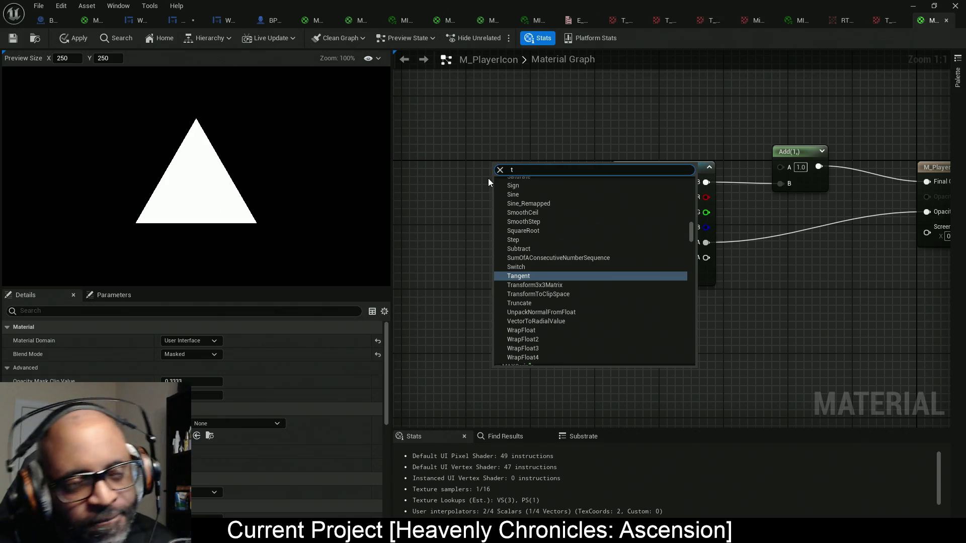
type("e")
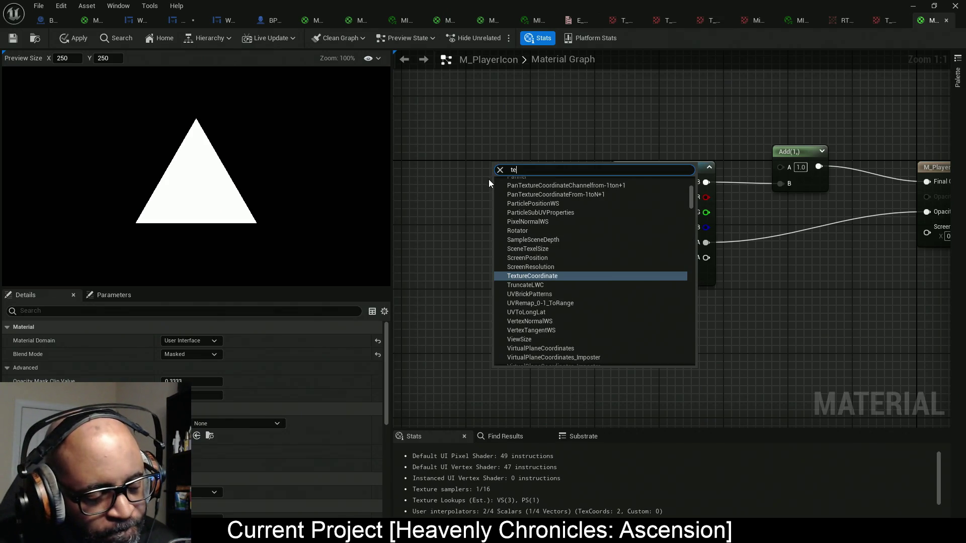
type("xco")
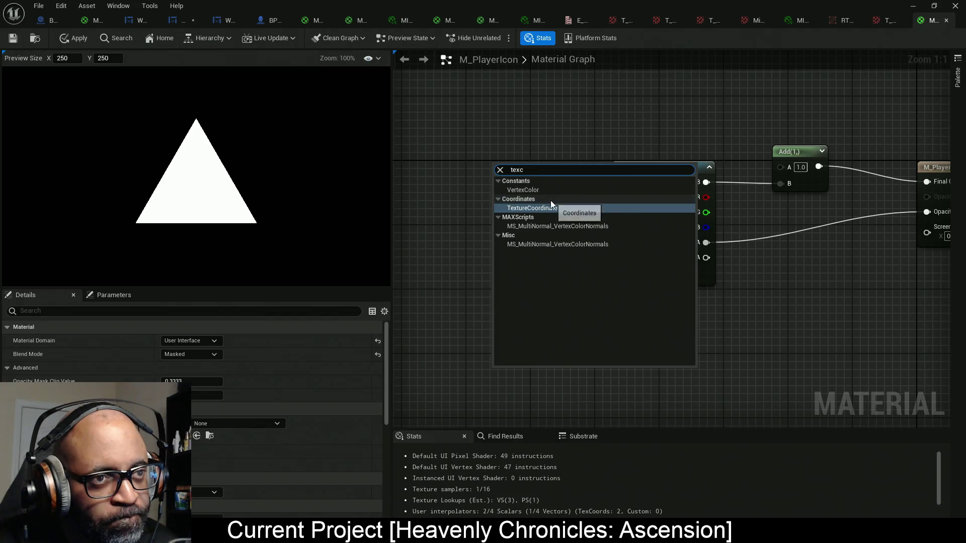
left_click(547, 204)
mouse_move(621, 175)
left_mouse_down()
mouse_move(520, 174)
mouse_move(530, 161)
left_mouse_up()
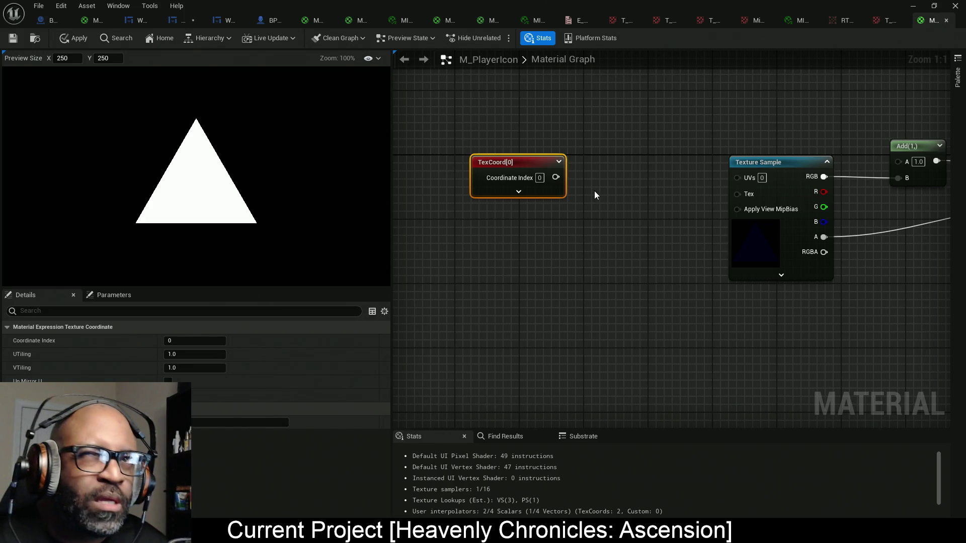
- Insert a Divide node taking TexCoord[0] into A and feeding the Texture Sample's UVs
left_click(604, 188)
left_click_drag(614, 204, 556, 177)
left_click_drag(654, 203, 737, 177)
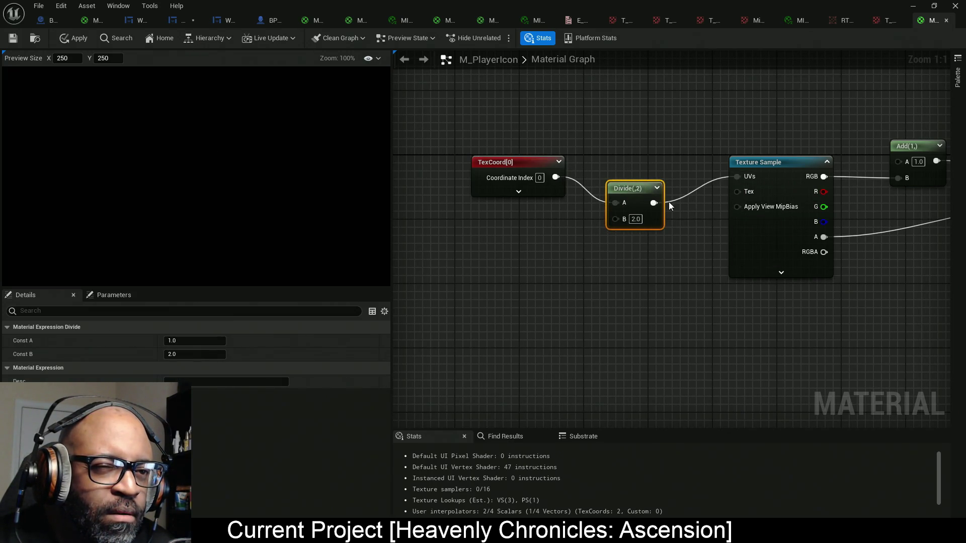
left_click_drag(657, 224, 642, 195)
left_click_drag(576, 233, 624, 227)
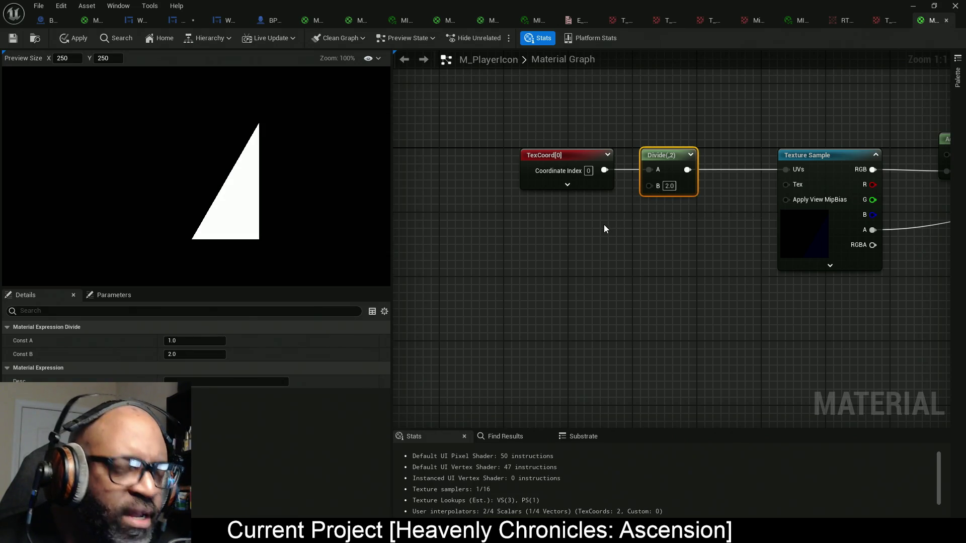
left_click_drag(649, 186, 594, 249)
type("app")
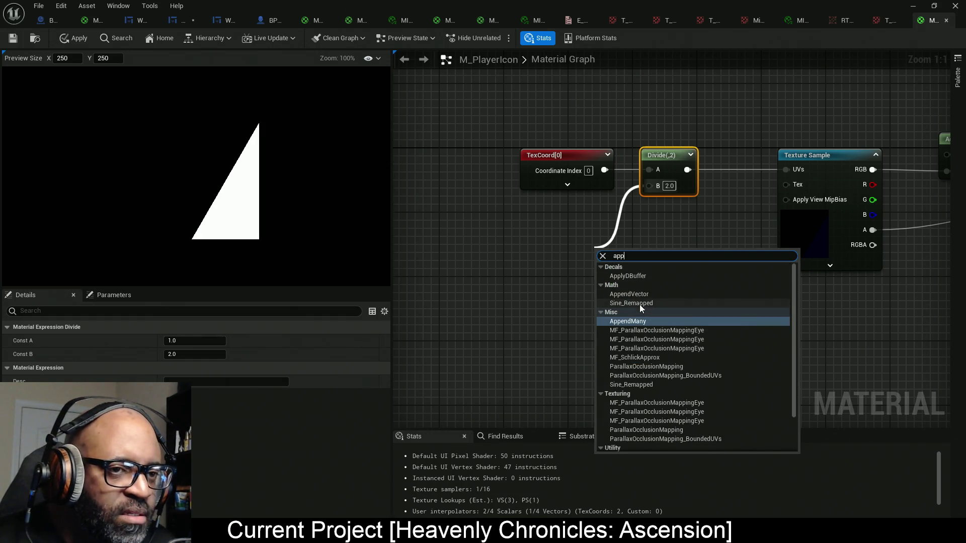
type("ve")
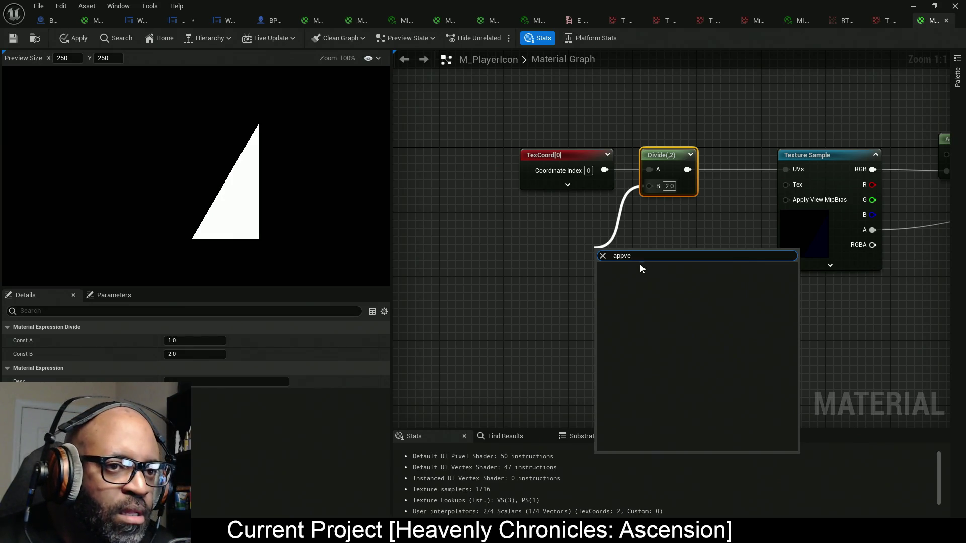
- Add an AppendVector node connected to the Divide node's B input
key("BackSpace")
key("BackSpace")
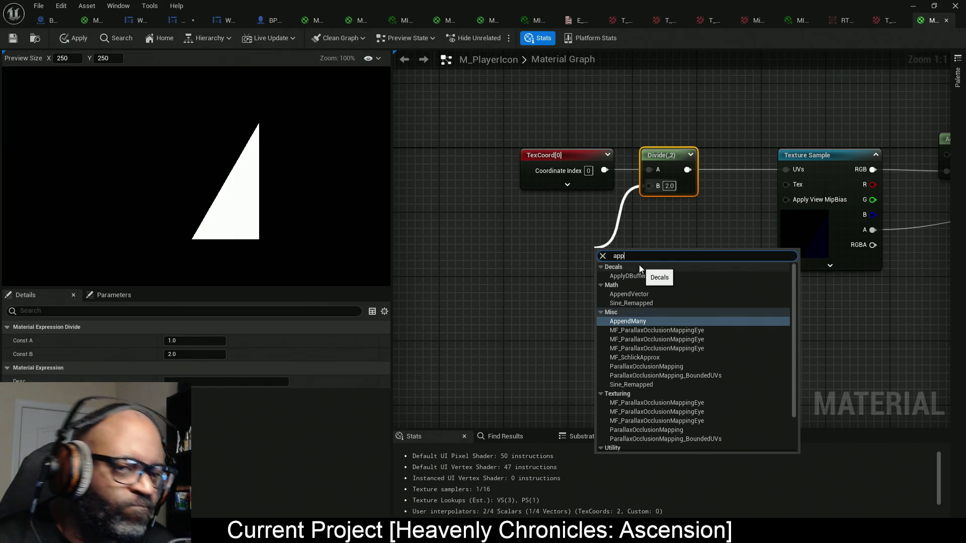
type("endvec")
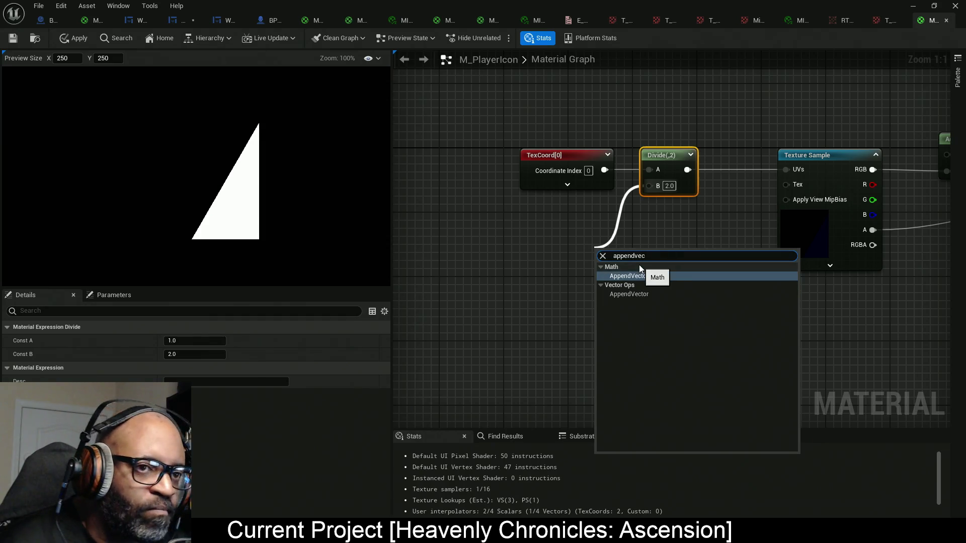
left_click(639, 269)
left_click_drag(625, 290, 605, 272)
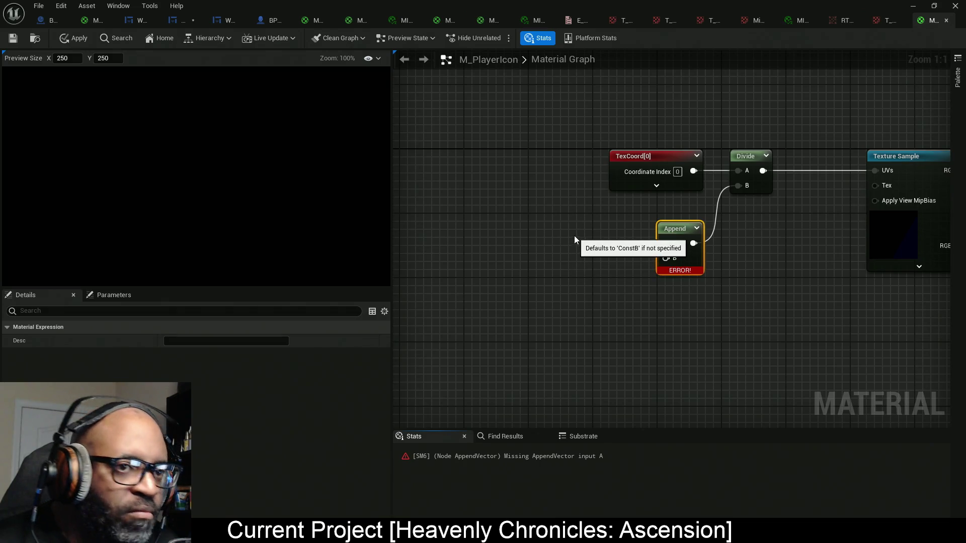
- Replace the scalar constants with a 0,0 Constant2Vector wired into Append's A and B
left_click(574, 236)
key("ctrl+d")
left_click_drag(547, 231, 627, 340)
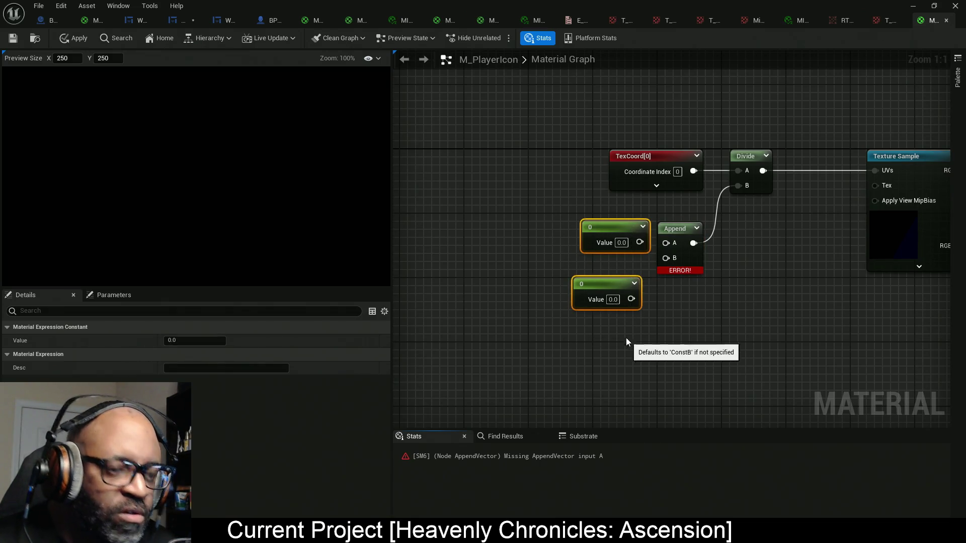
key("Delete")
left_click(569, 244)
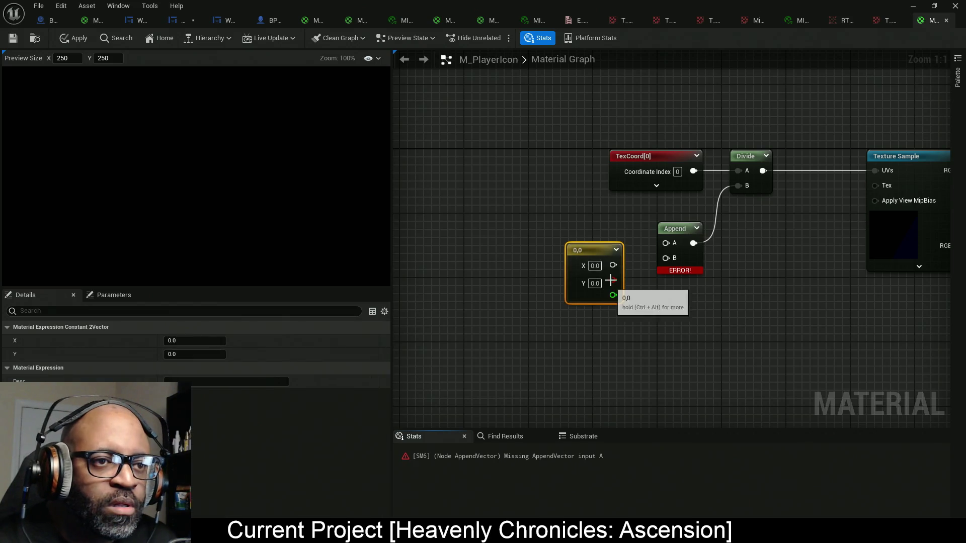
mouse_move(613, 265)
left_mouse_down()
mouse_move(684, 240)
mouse_move(608, 251)
mouse_move(654, 258)
left_mouse_up()
left_click(632, 280)
left_click_drag(613, 295, 665, 242)
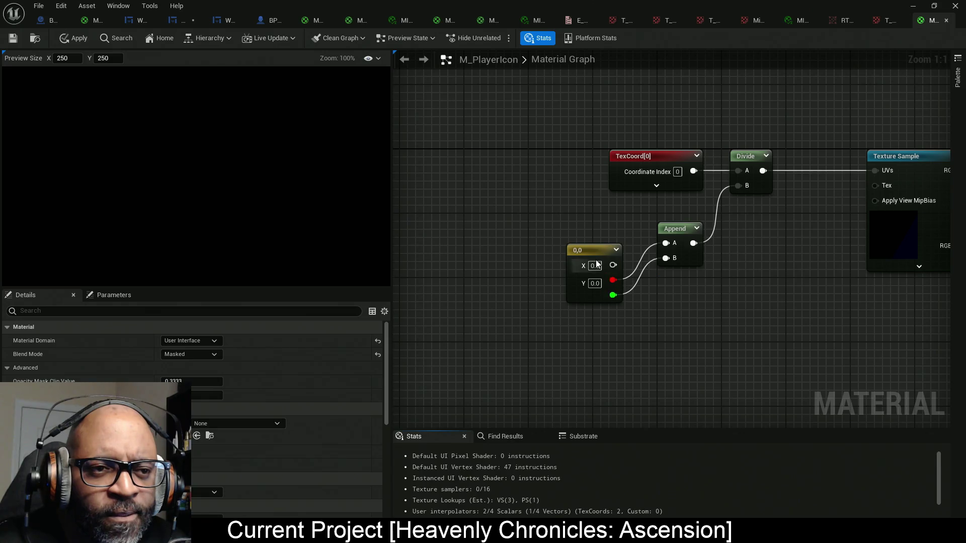
mouse_move(603, 250)
left_mouse_down()
mouse_move(628, 222)
mouse_move(685, 287)
left_mouse_up()
right_click(584, 239)
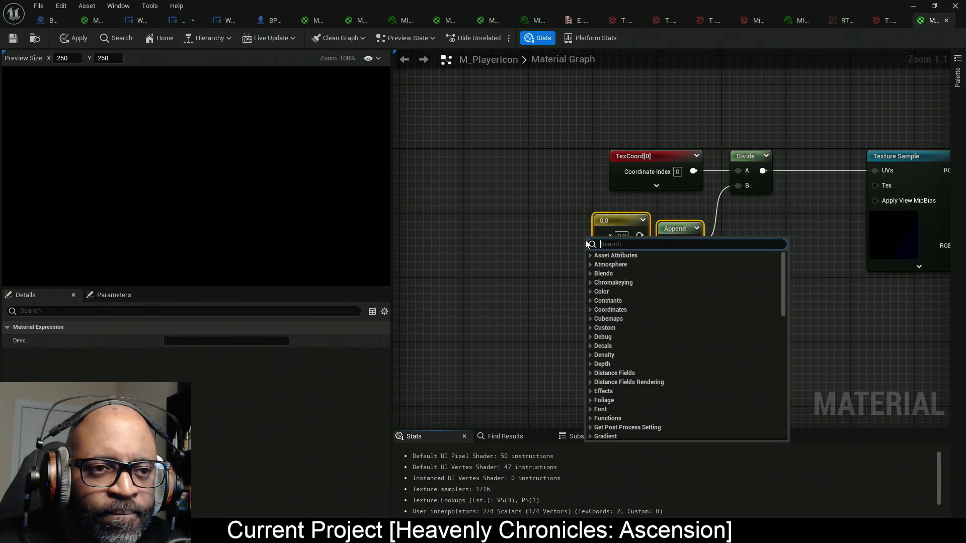
- Set the Constant2Vector to X 1.0 and Y 1.5 after trying Y values 2, 1, 1.1–1.4
left_click(523, 230)
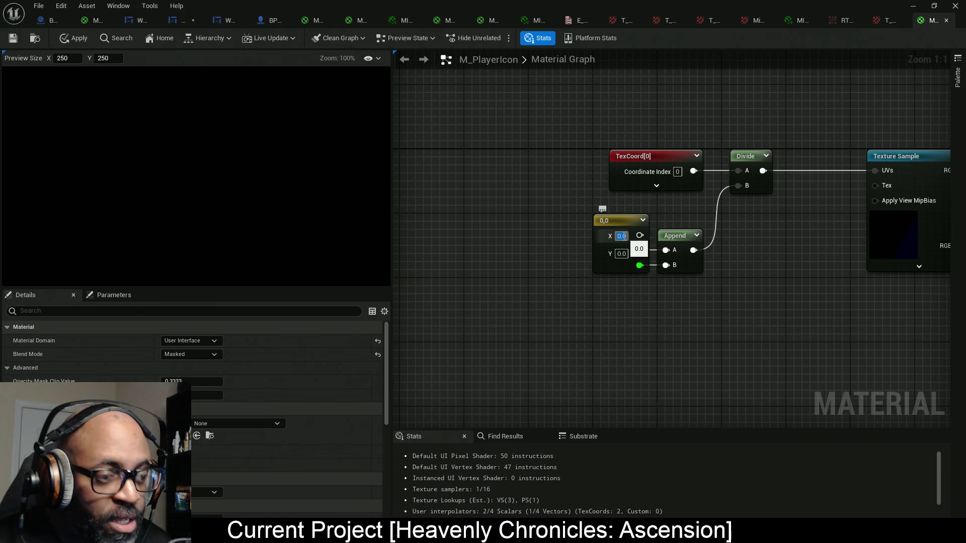
type("1")
left_click(621, 254)
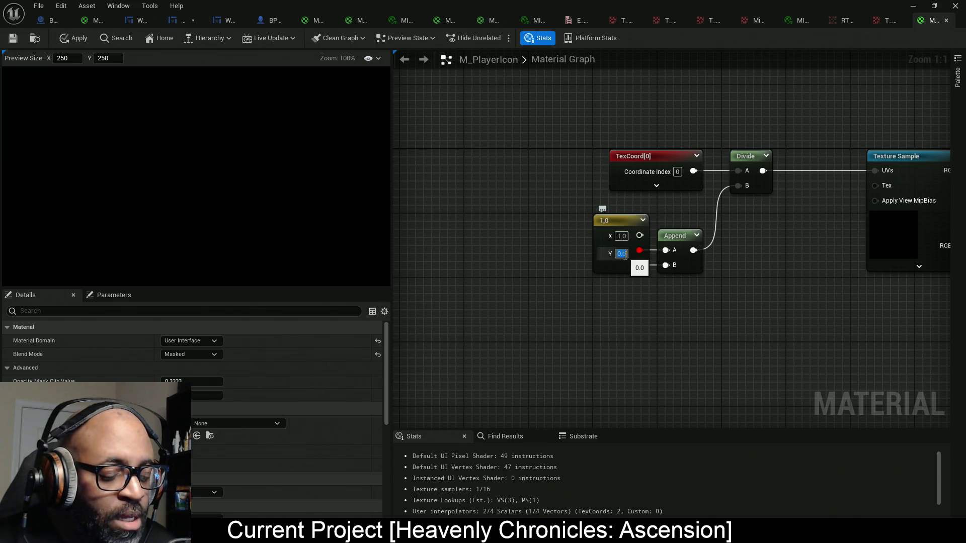
type("1.5")
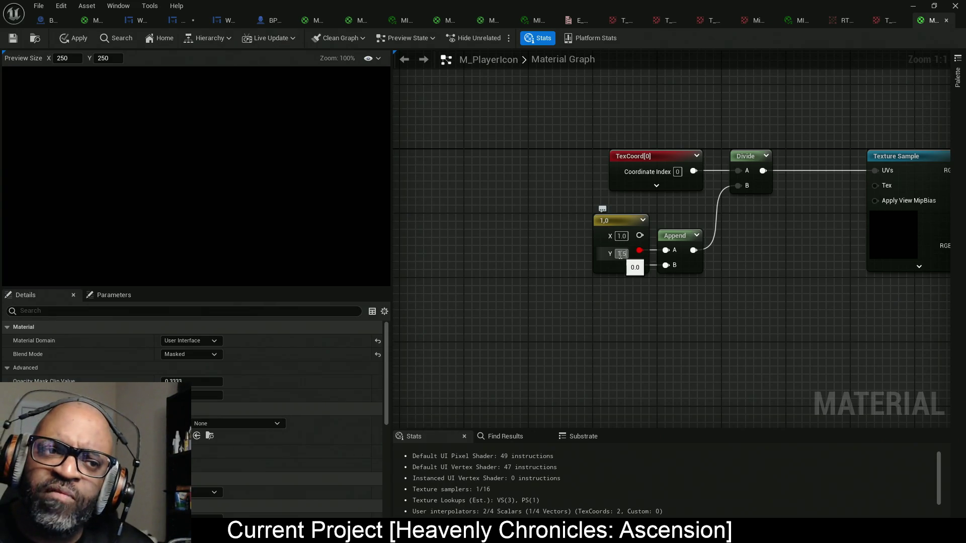
key("Return")
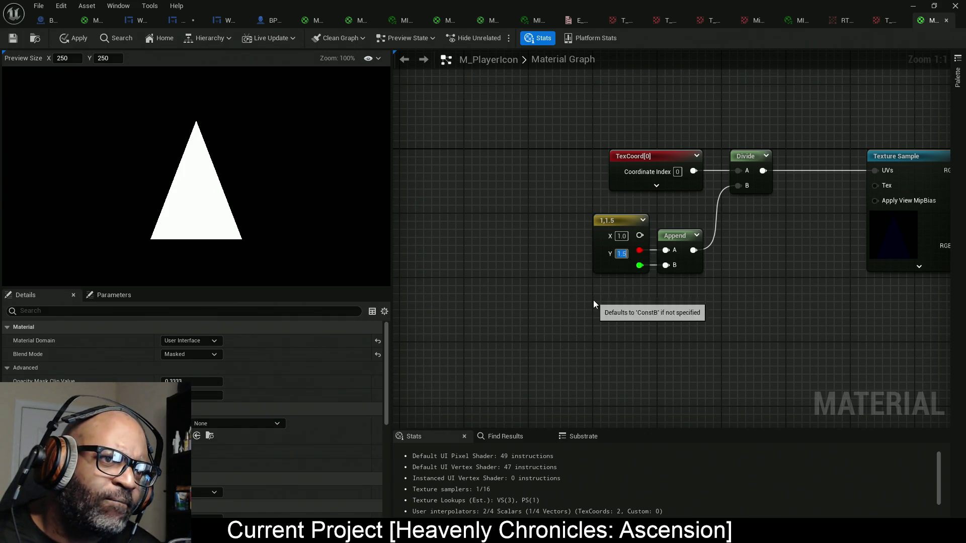
type("2")
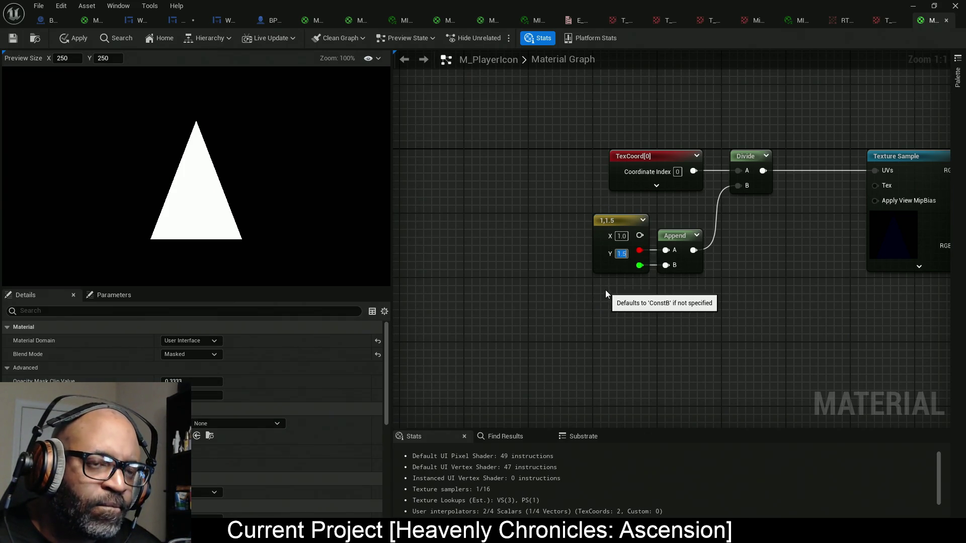
key("Return")
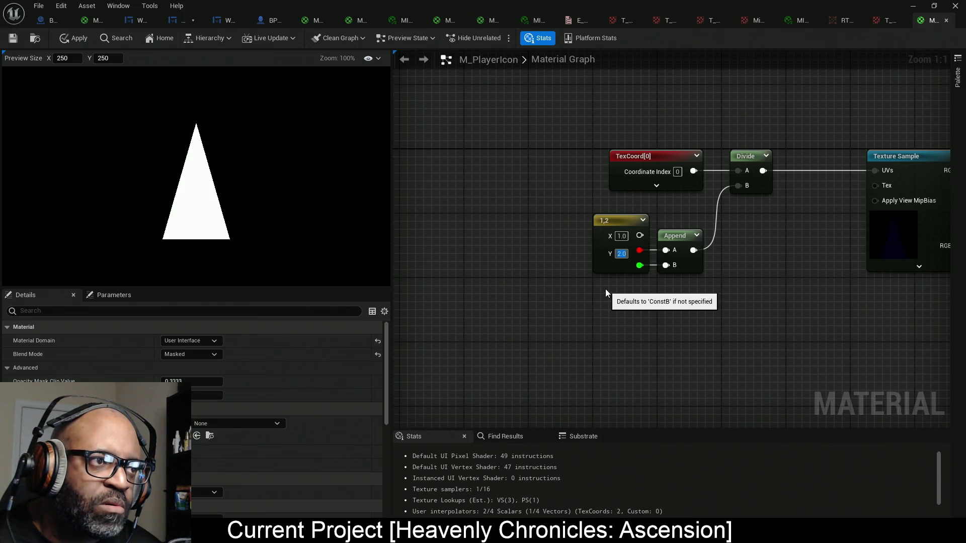
type("1")
key("Return")
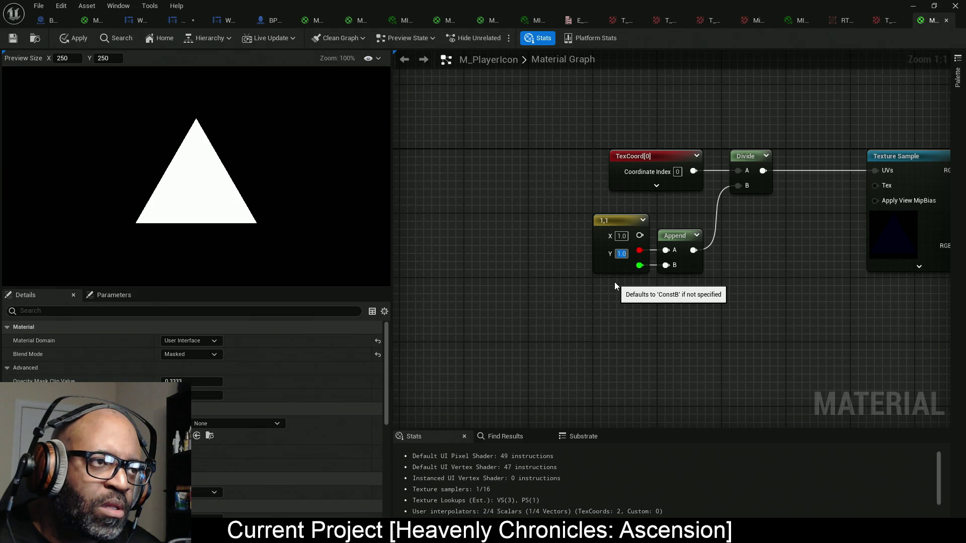
key("Return")
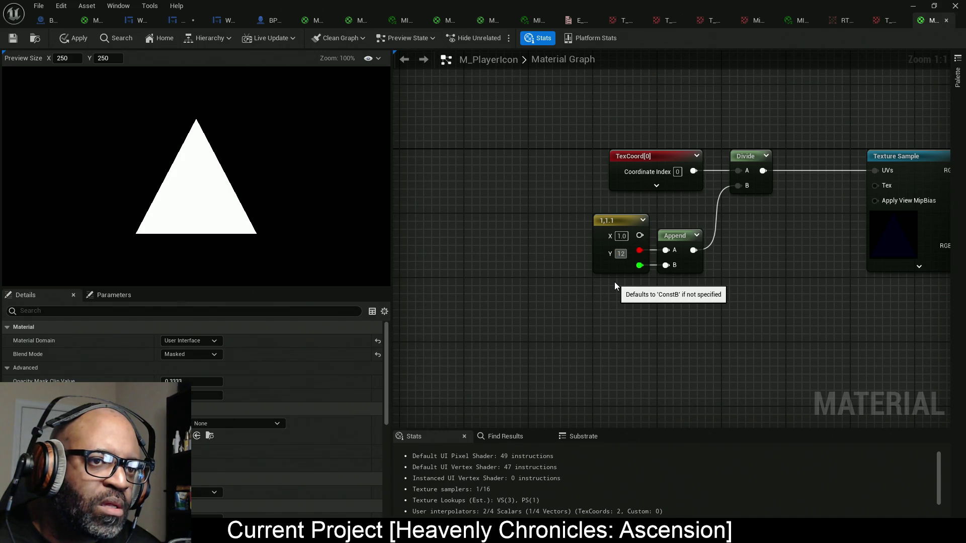
key("Return")
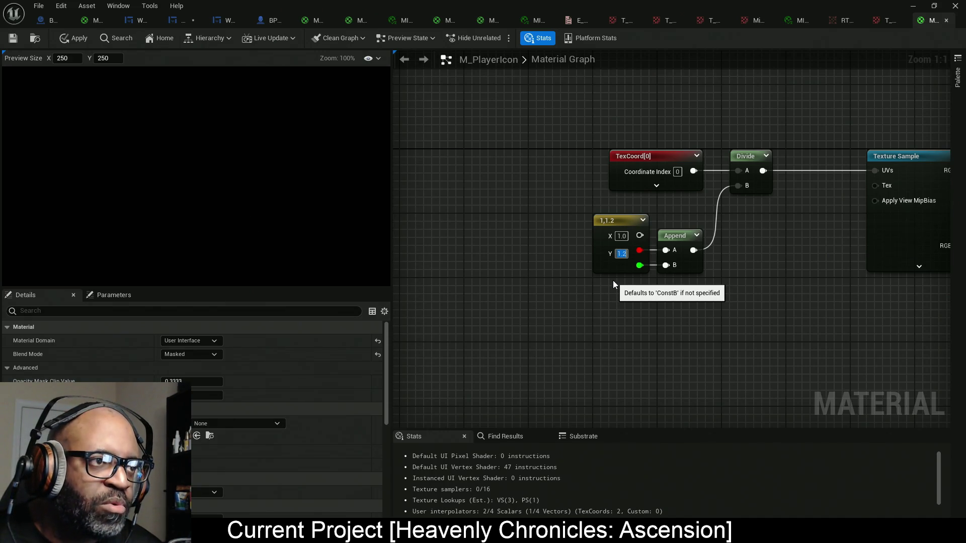
type(".3")
key("Return")
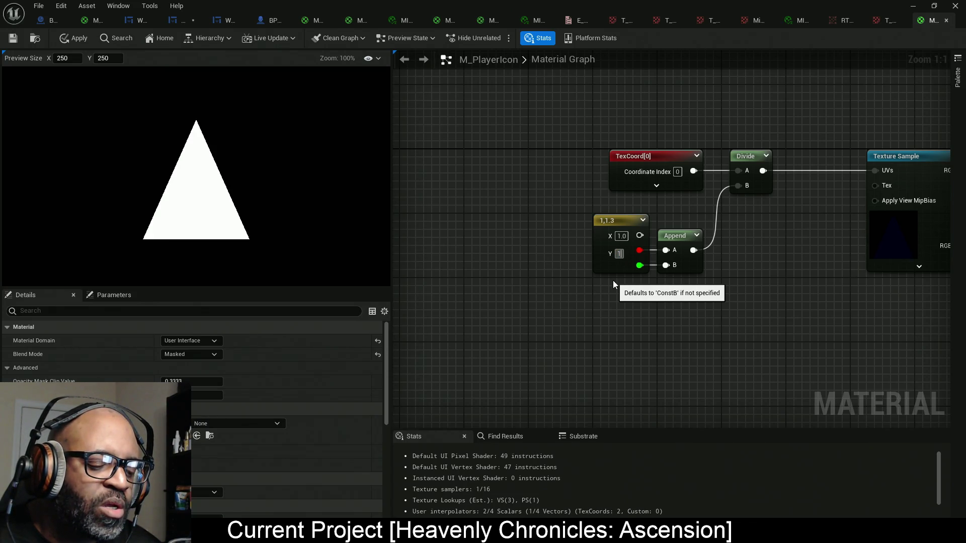
type(".4")
key("Return")
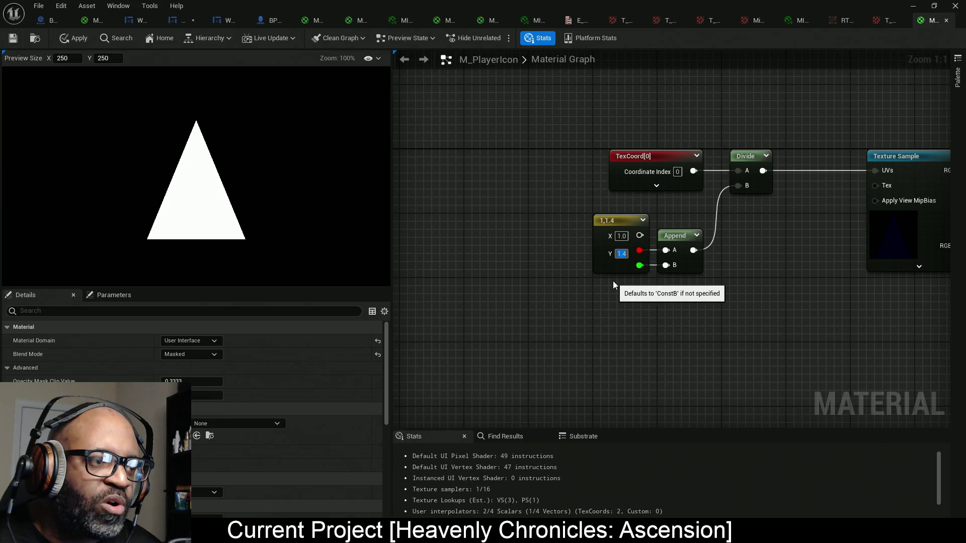
type("1.5")
key("Return")
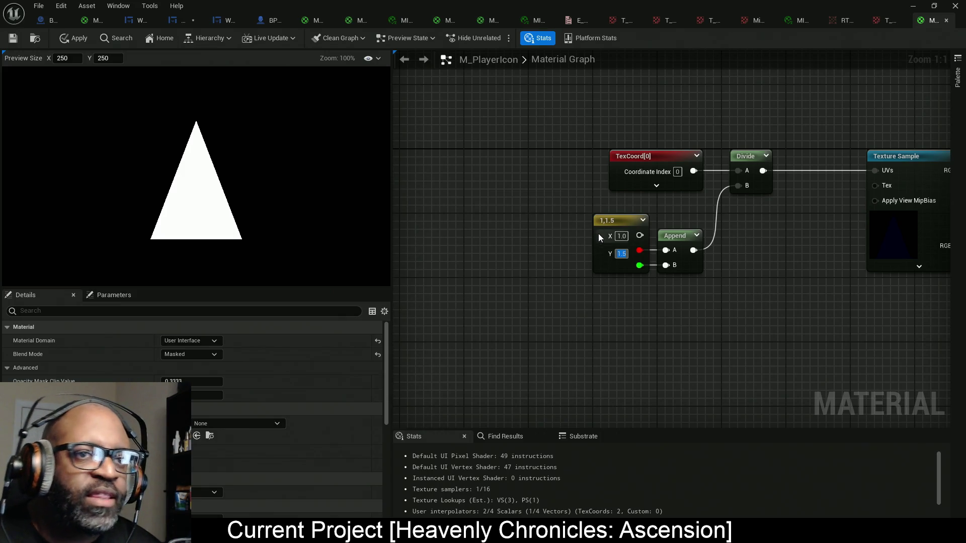
left_click(703, 289)
- Tidy the constant and Append nodes and apply the M_PlayerIcon material
mouse_move(703, 289)
left_mouse_down()
mouse_move(571, 221)
mouse_move(619, 210)
left_mouse_up()
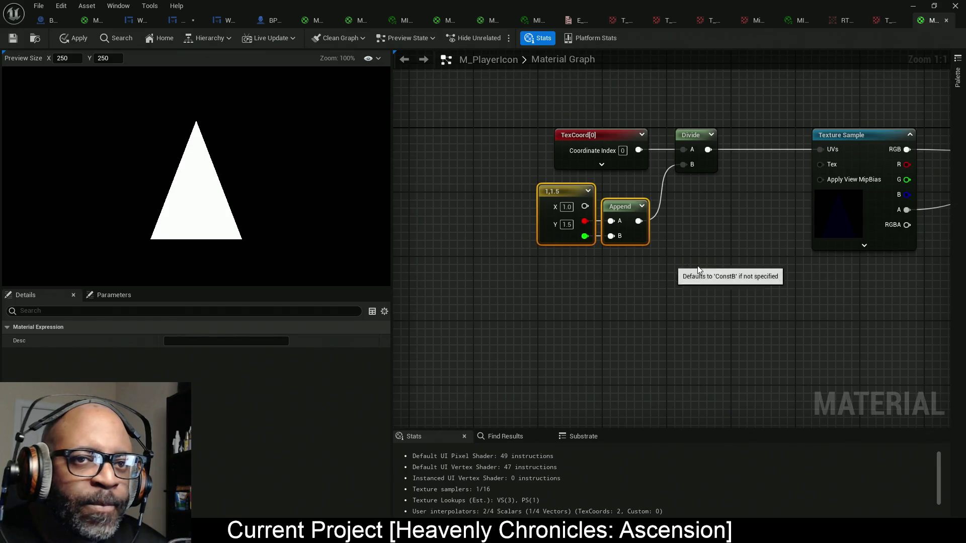
scroll(738, 267, "down", 1)
left_click(70, 38)
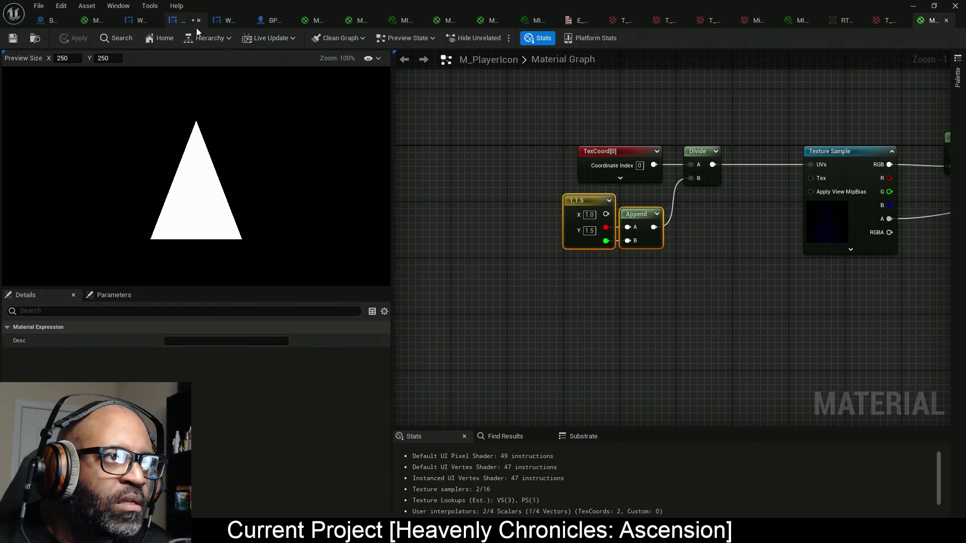
left_click(174, 21)
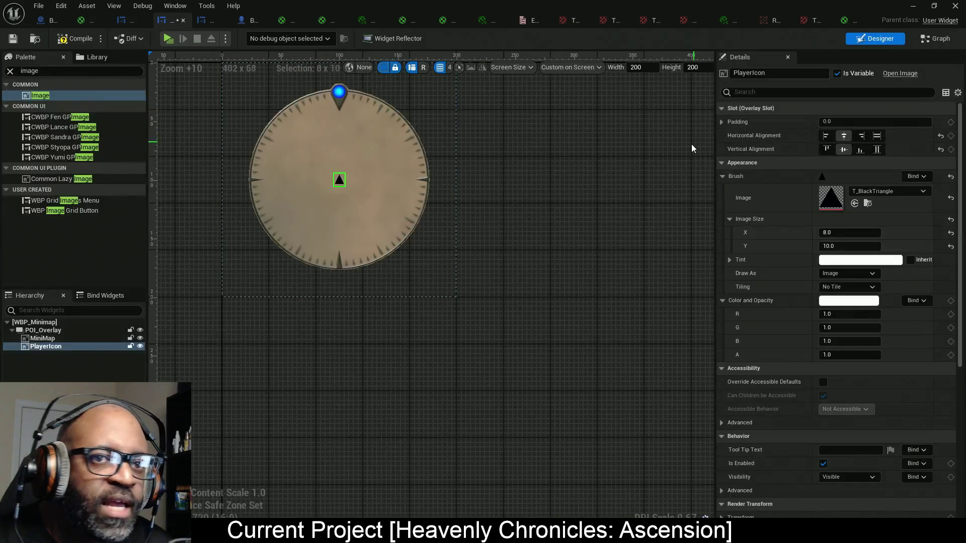
- Set PlayerIcon's brush image to M_PlayerIcon with a 16 × 16 image size
left_click(854, 203)
left_click(843, 233)
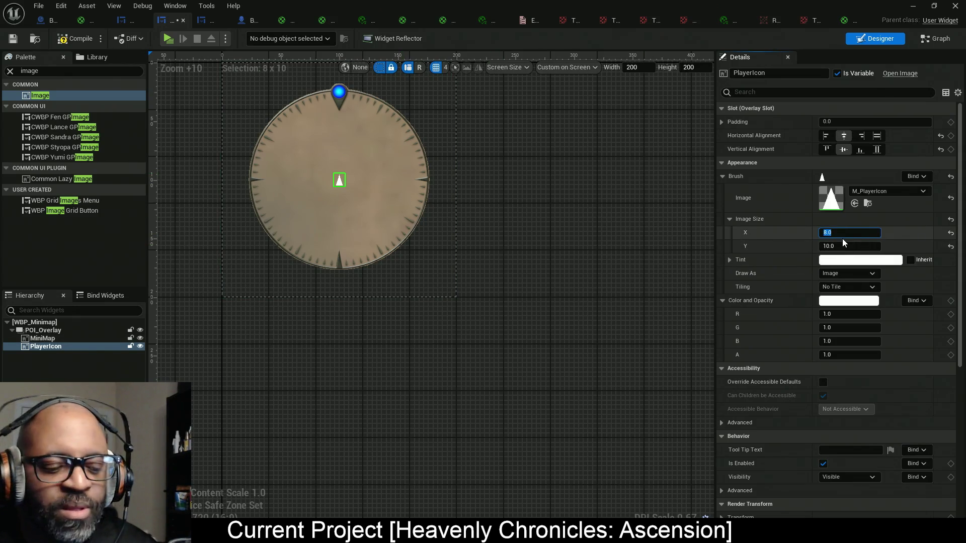
type("32")
left_click(837, 246)
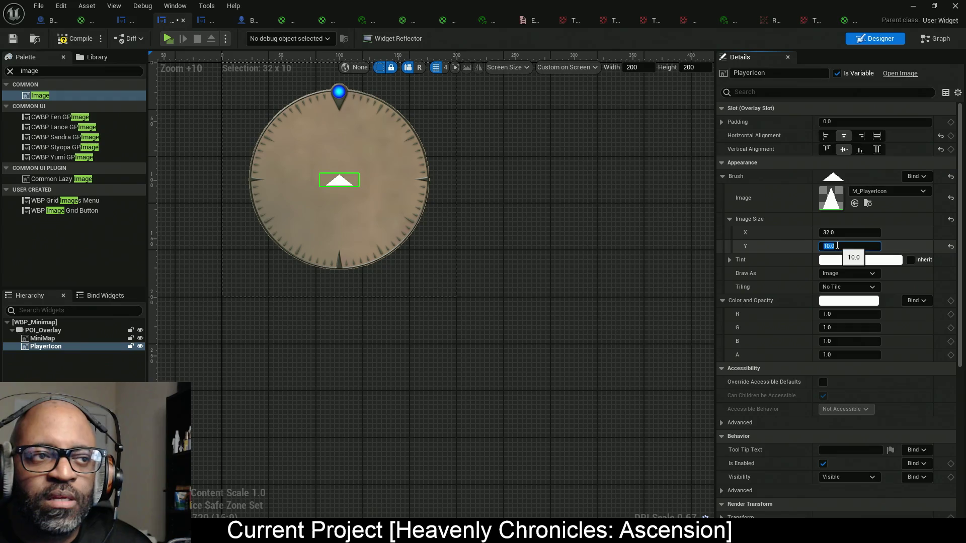
type("32")
left_click(847, 233)
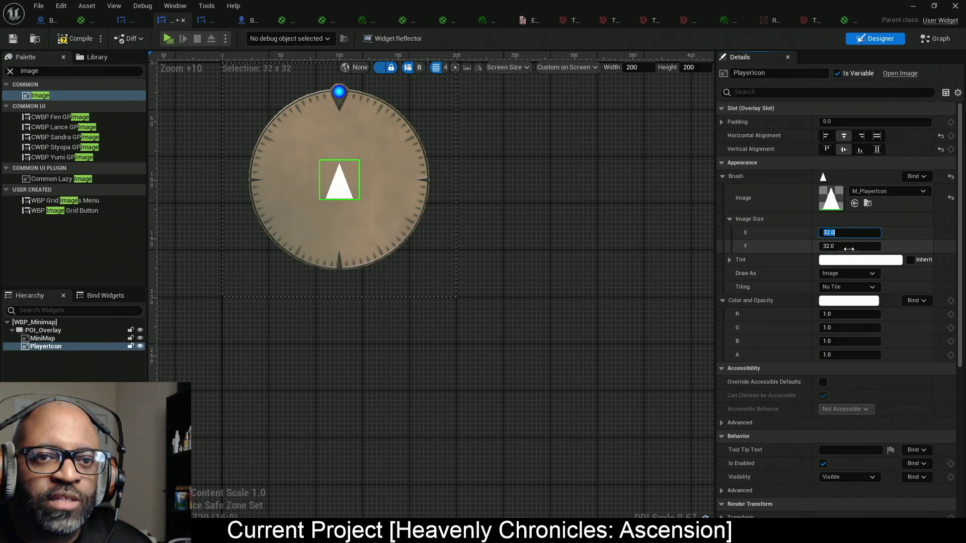
type("16")
key("Tab")
type("16")
left_click(845, 232)
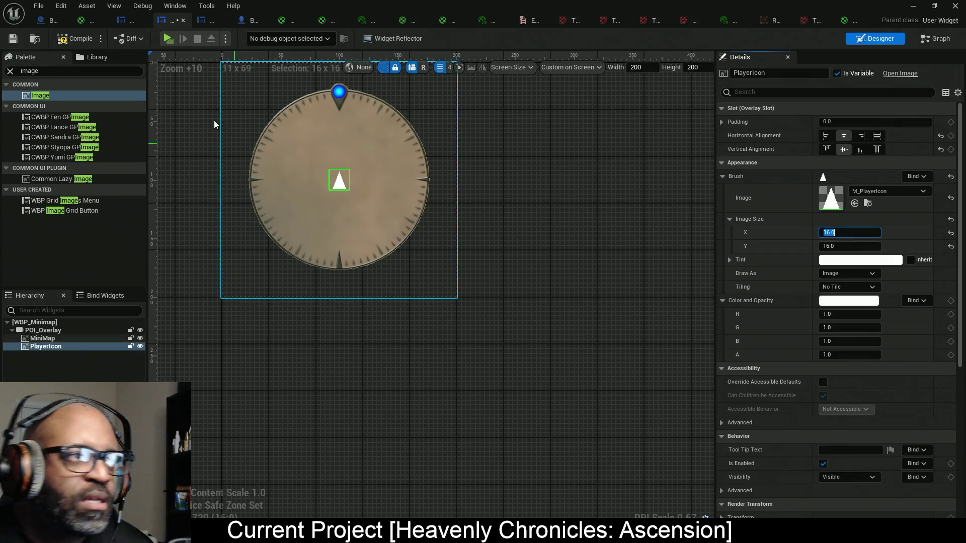
key("Return")
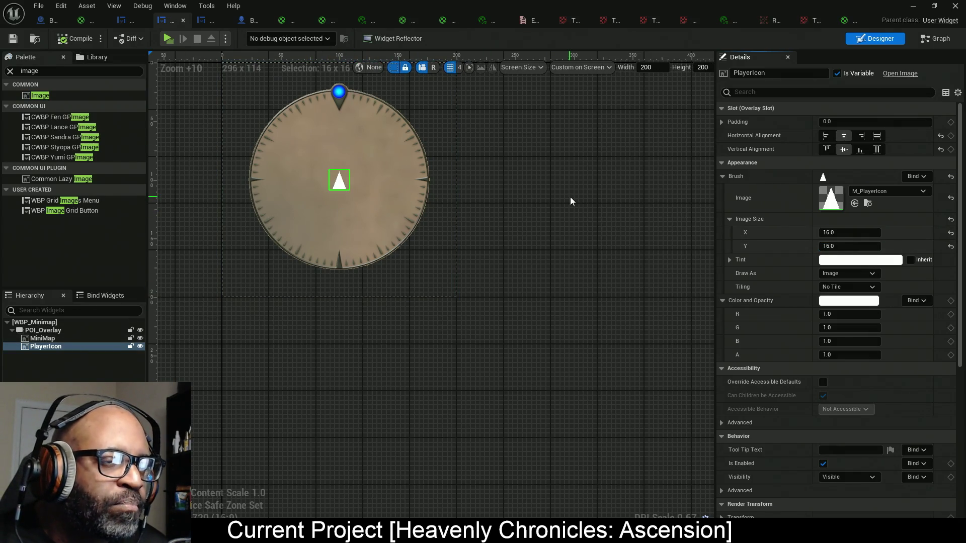
- Switch WBP_Minimap to its Event Graph
left_click(569, 197)
scroll(324, 200, "up", 6)
scroll(324, 199, "down", 5)
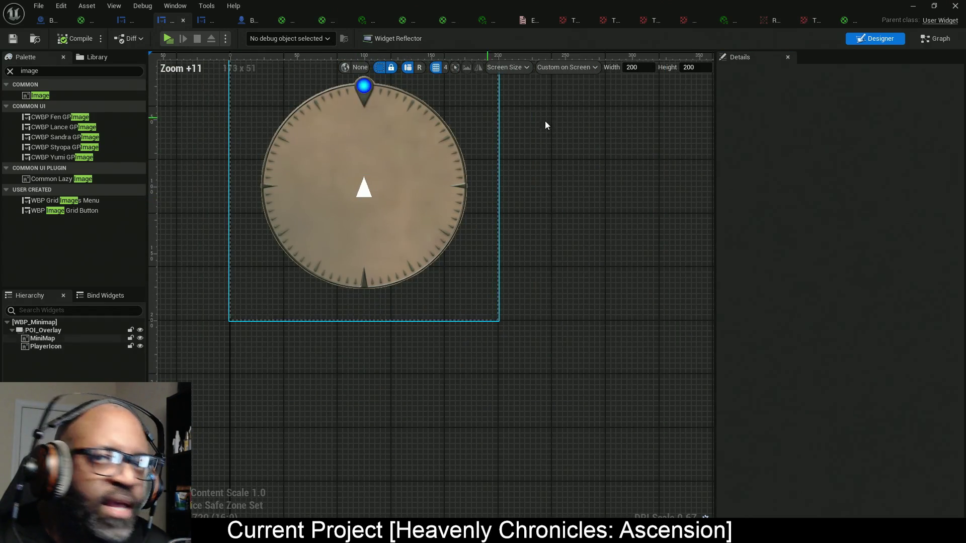
left_click(936, 38)
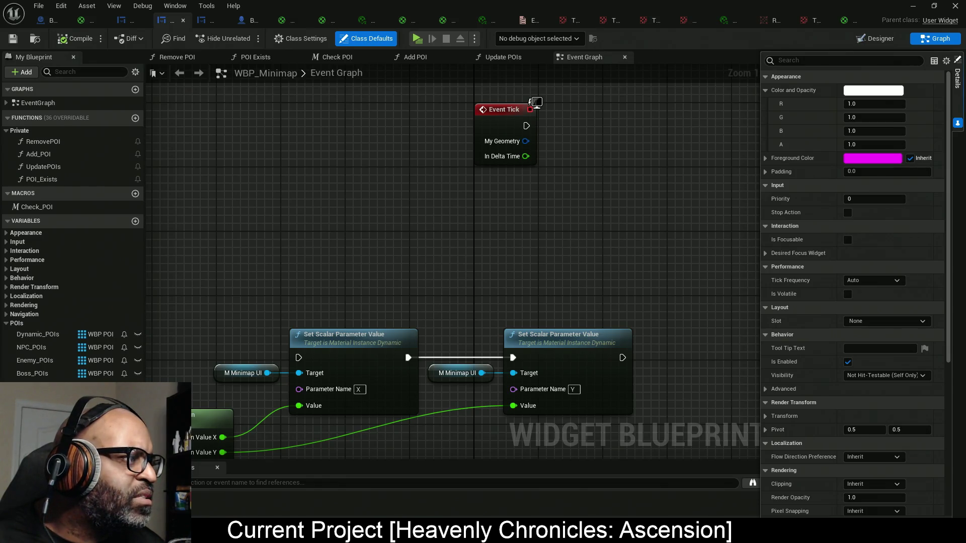
- Add a Player Icon getter and a Set Render Transform Angle node executed from Event Tick
mouse_move(369, 164)
left_mouse_down()
mouse_move(274, 196)
mouse_move(216, 201)
left_mouse_up()
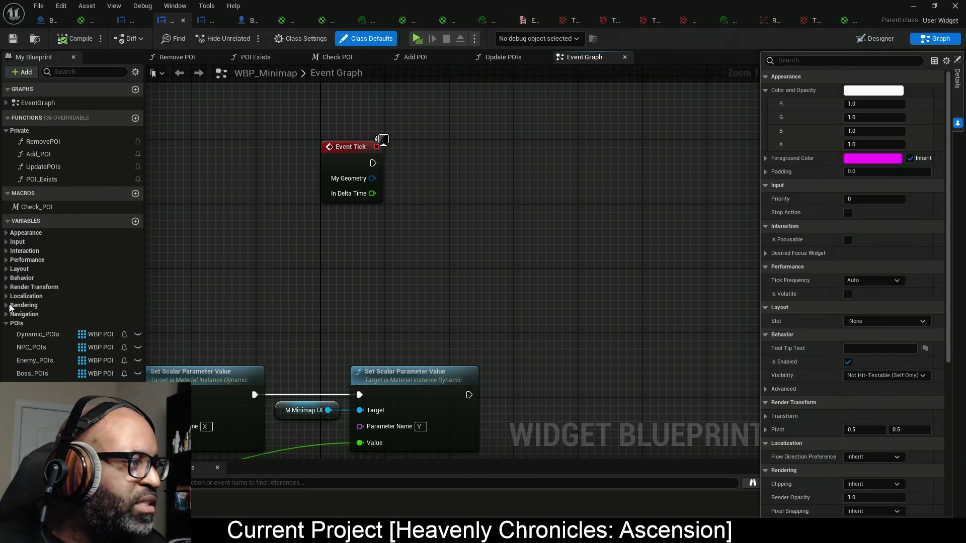
left_click_drag(498, 199, 457, 207)
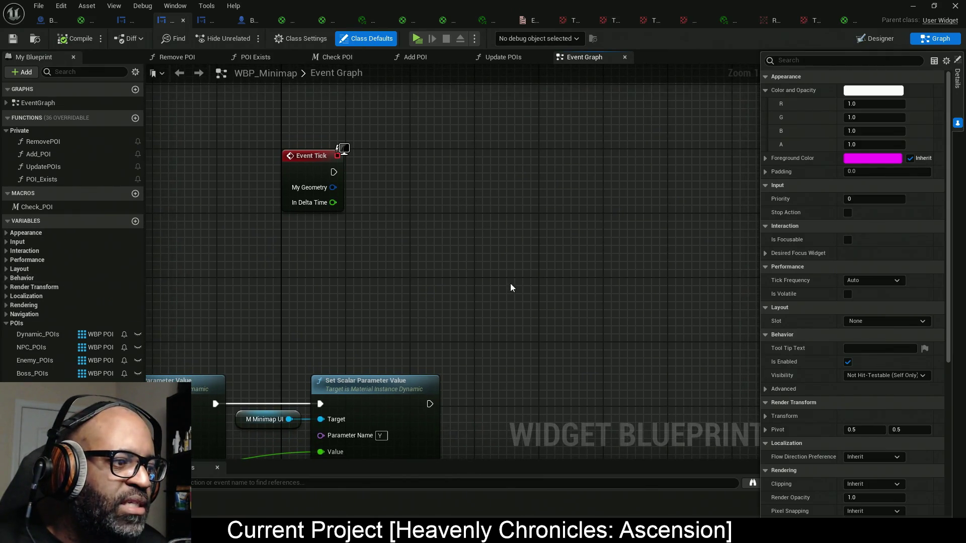
mouse_move(30, 398)
left_mouse_down()
mouse_move(361, 241)
mouse_move(354, 224)
mouse_move(496, 186)
left_mouse_up()
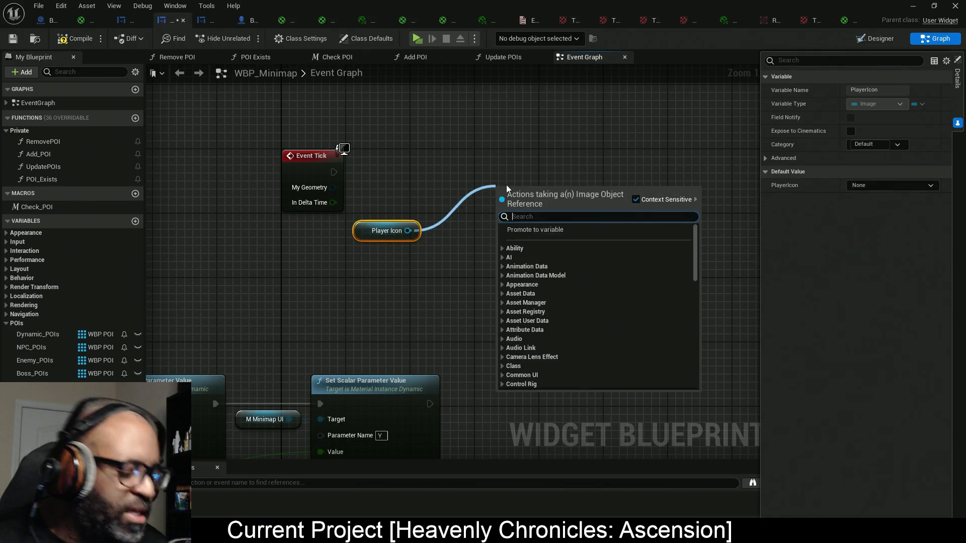
type("set rend")
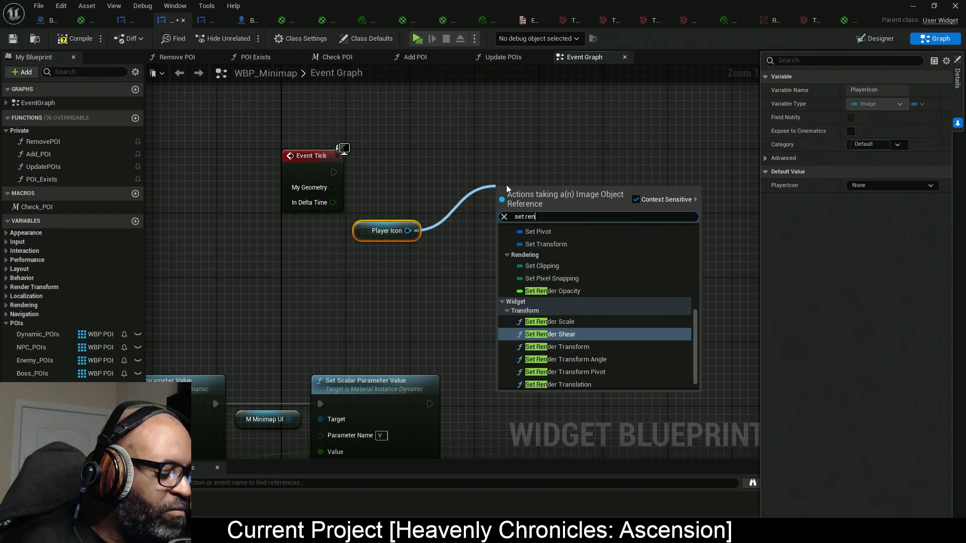
type("er angle")
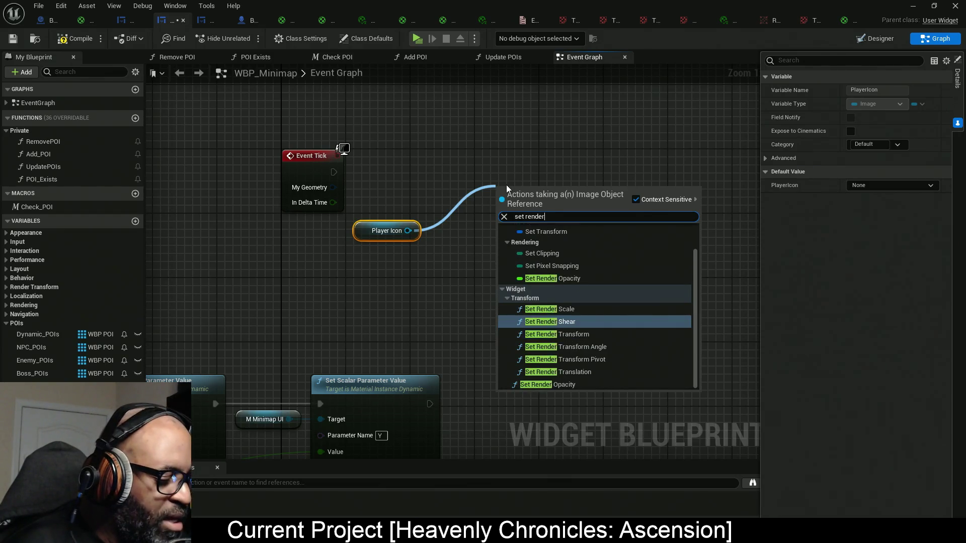
key("Return")
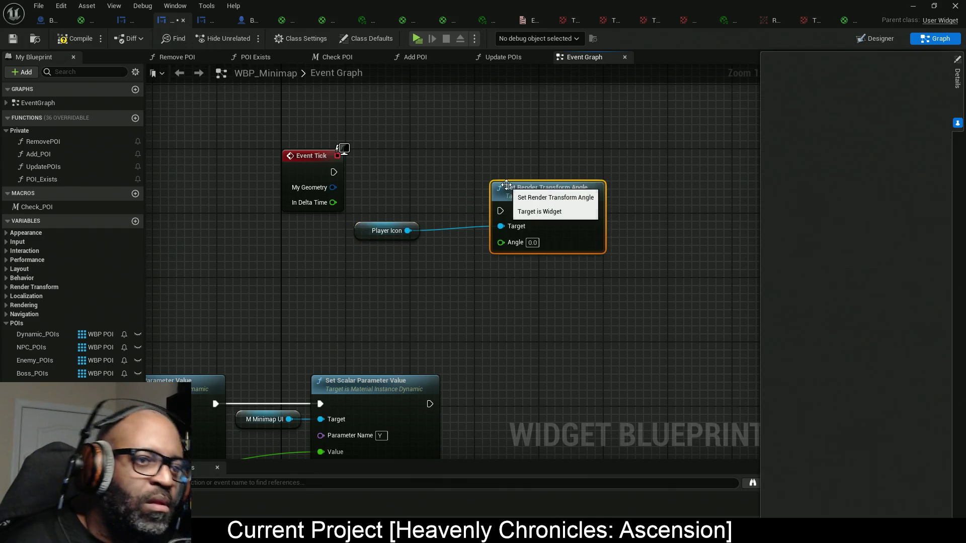
mouse_move(333, 172)
left_mouse_down()
mouse_move(495, 210)
mouse_move(596, 187)
left_mouse_up()
left_click_drag(373, 230, 381, 190)
mouse_move(646, 168)
left_mouse_down()
mouse_move(538, 168)
mouse_move(487, 263)
mouse_move(461, 250)
left_mouse_up()
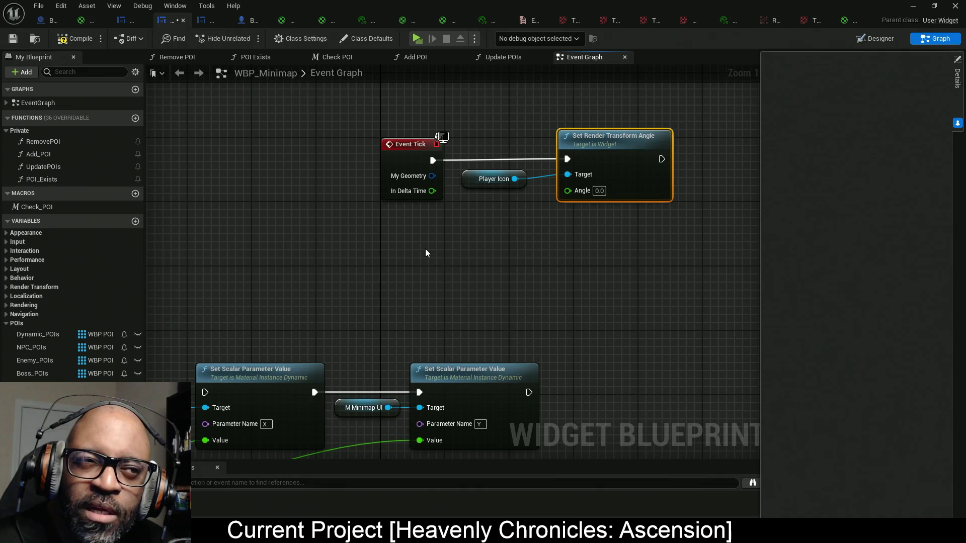
right_click(330, 264)
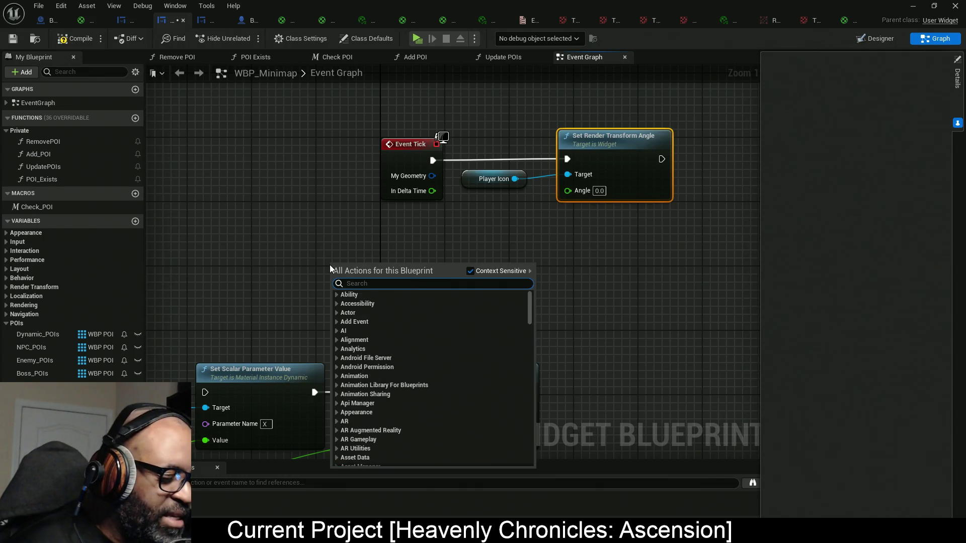
- Add Get Player Controller chained into a Get Controlled Pawn node
type("get player")
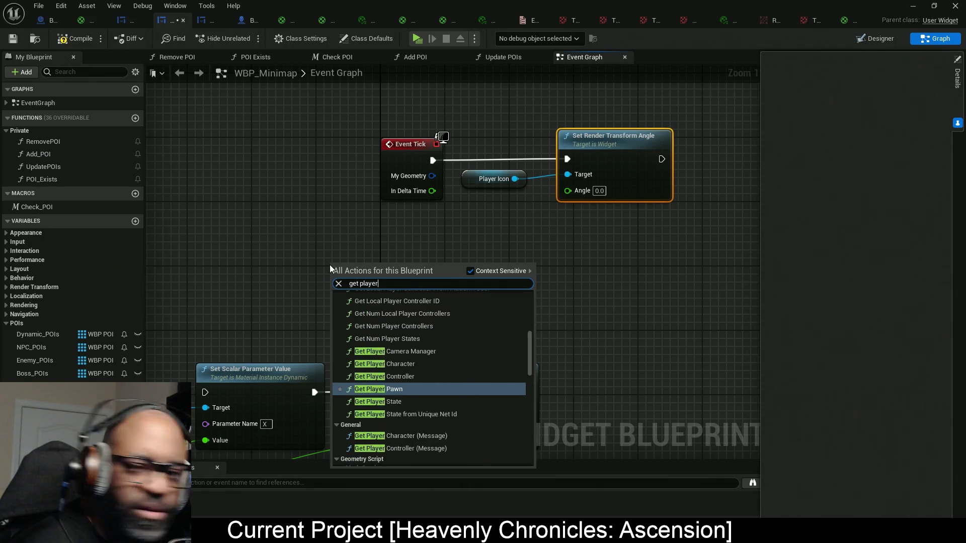
type(" cont")
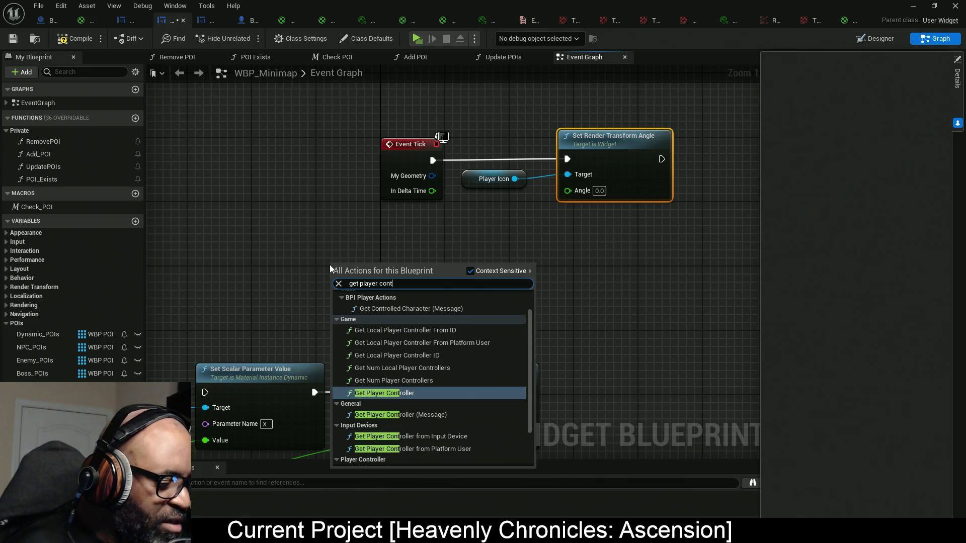
type("roller")
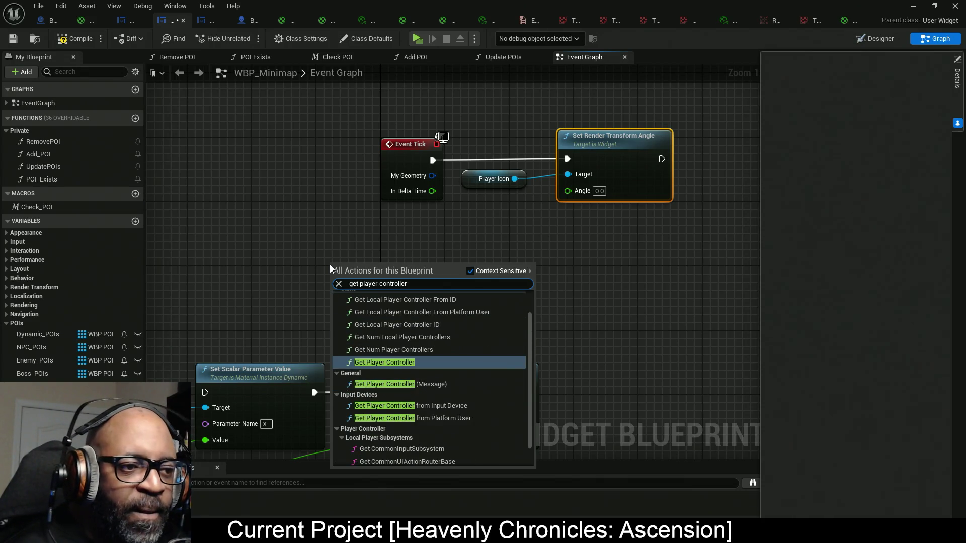
key("Return")
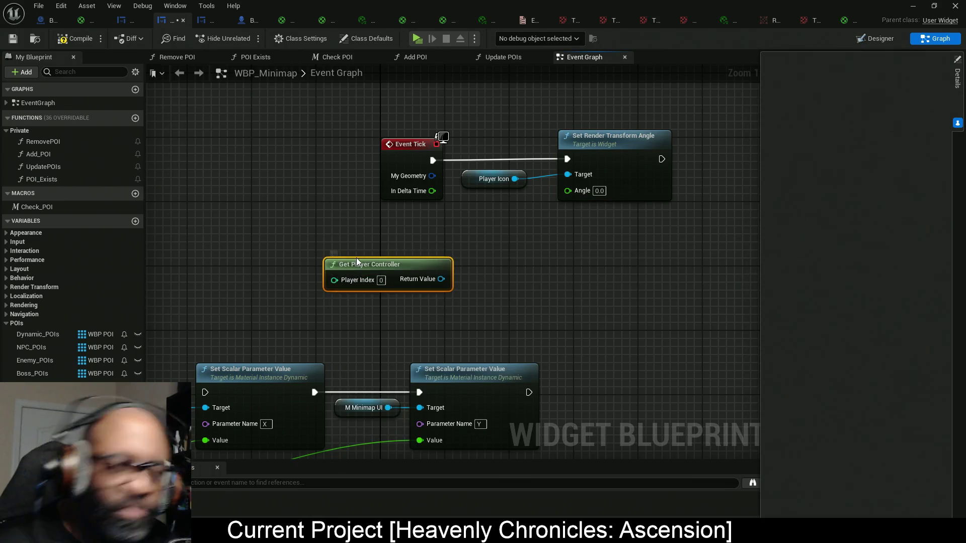
left_click_drag(409, 266, 381, 267)
left_click_drag(377, 270, 452, 261)
type("get pl")
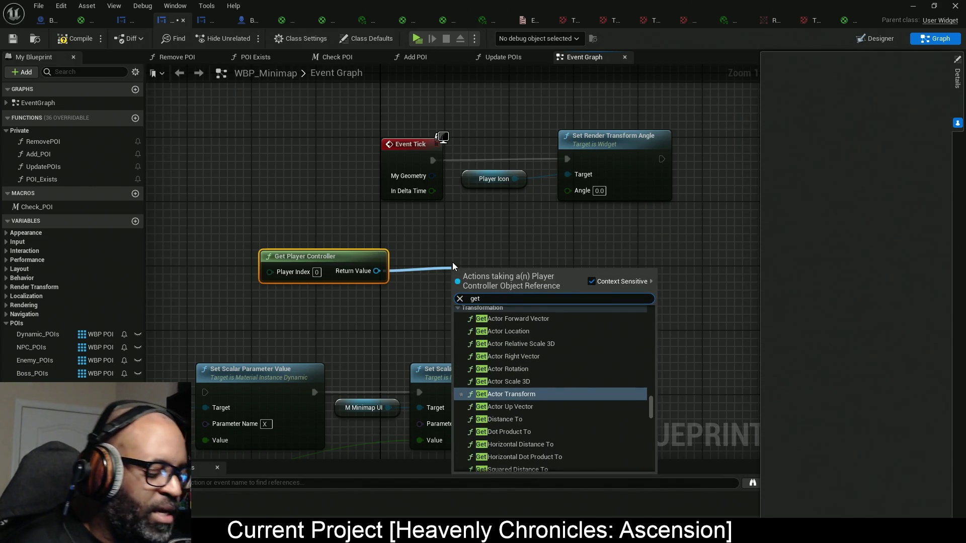
key("BackSpace")
key("BackSpace")
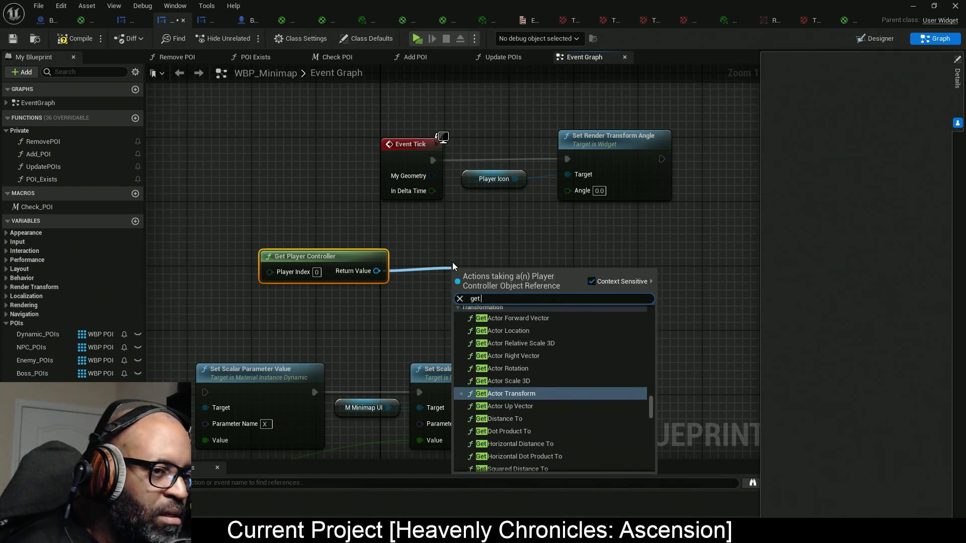
type("contr")
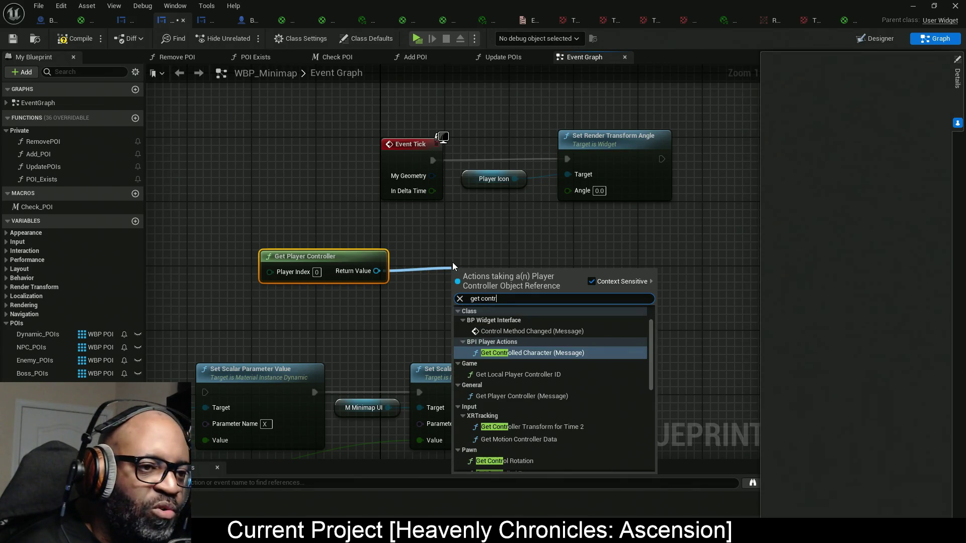
type("oller")
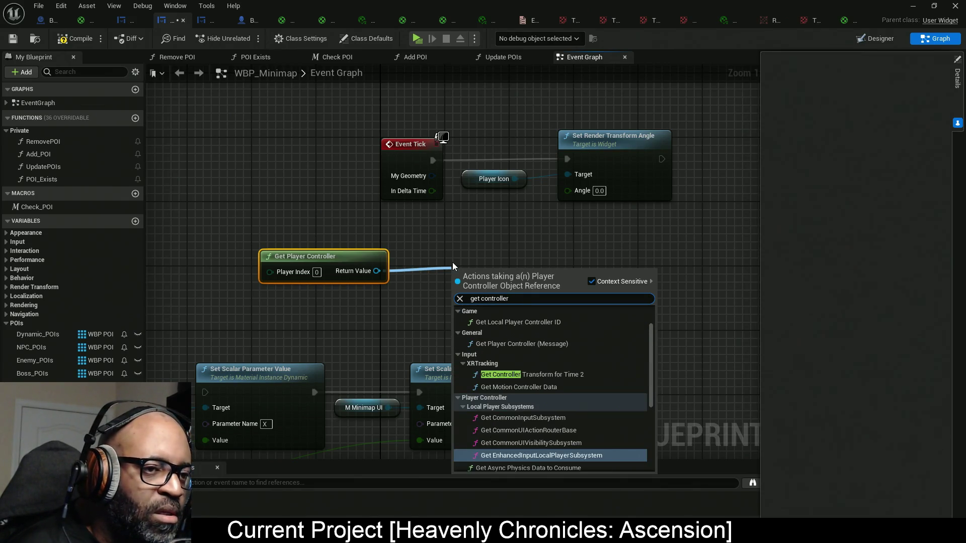
key("BackSpace")
type("d pawn")
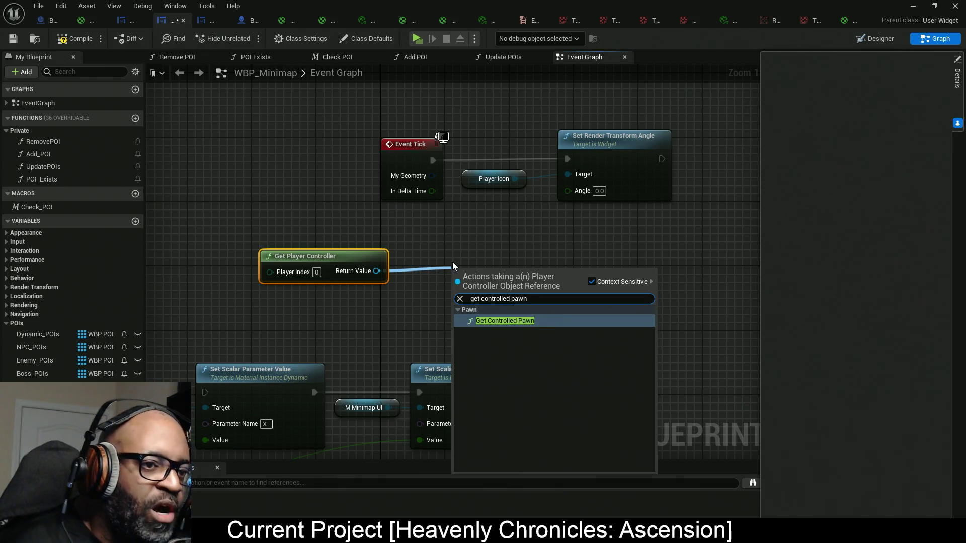
key("Return")
left_click_drag(484, 279, 435, 255)
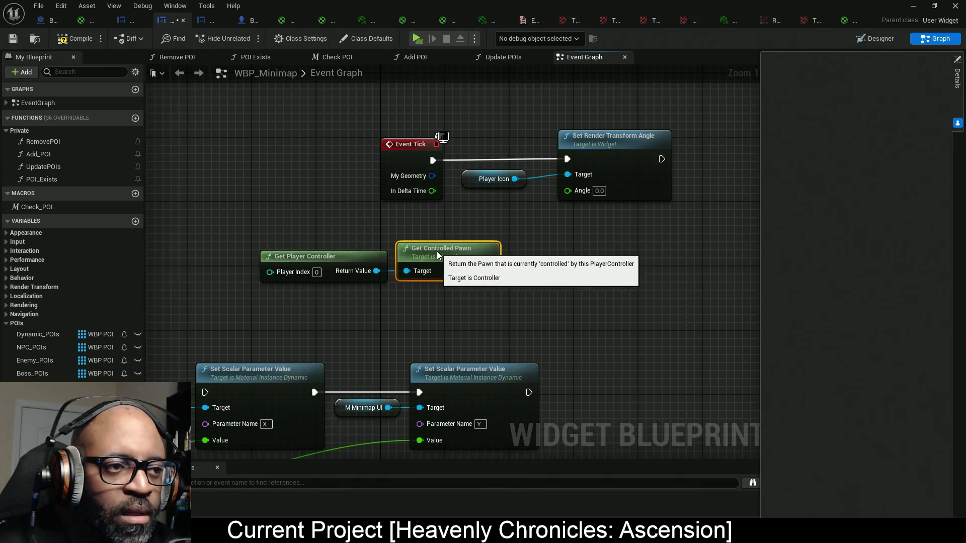
mouse_move(336, 227)
left_mouse_down()
mouse_move(447, 261)
mouse_move(366, 258)
mouse_move(456, 270)
mouse_move(459, 259)
left_mouse_up()
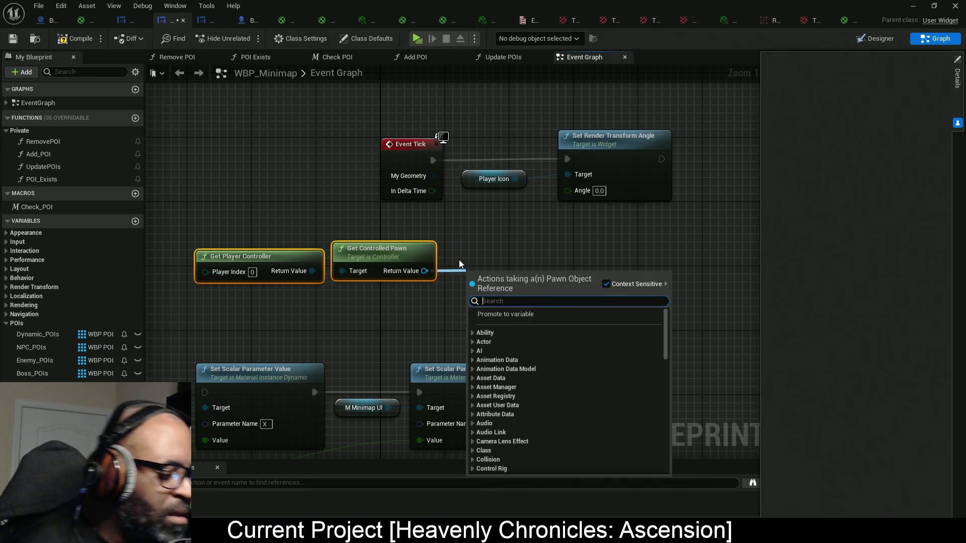
- Add Get Actor Rotation for the pawn, split it, and wire Z (Yaw) into Angle
type("get r")
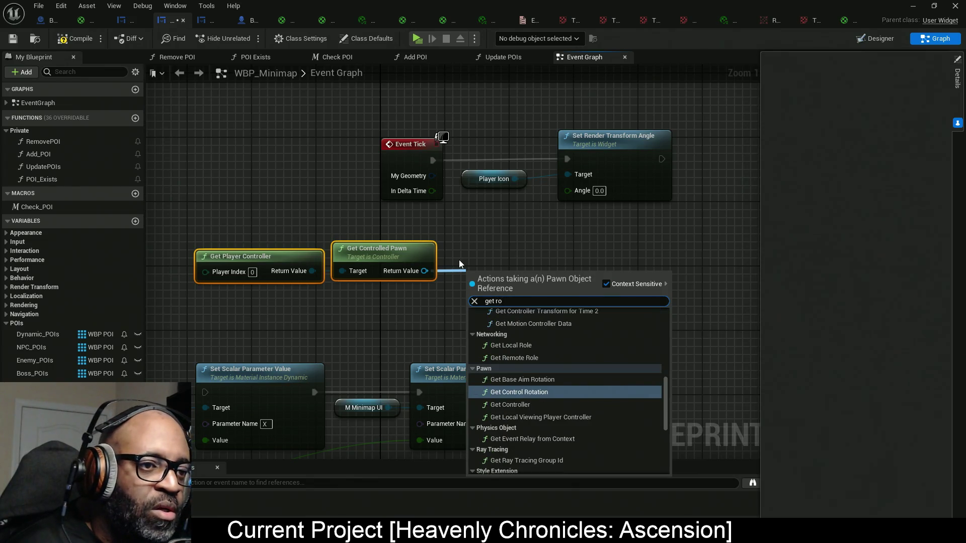
key("BackSpace")
type("ac")
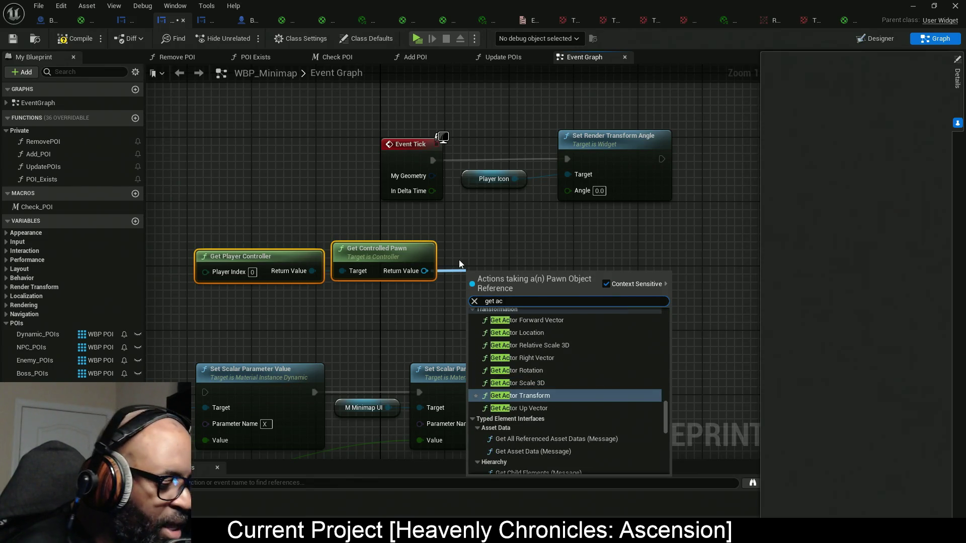
type("tor rotation")
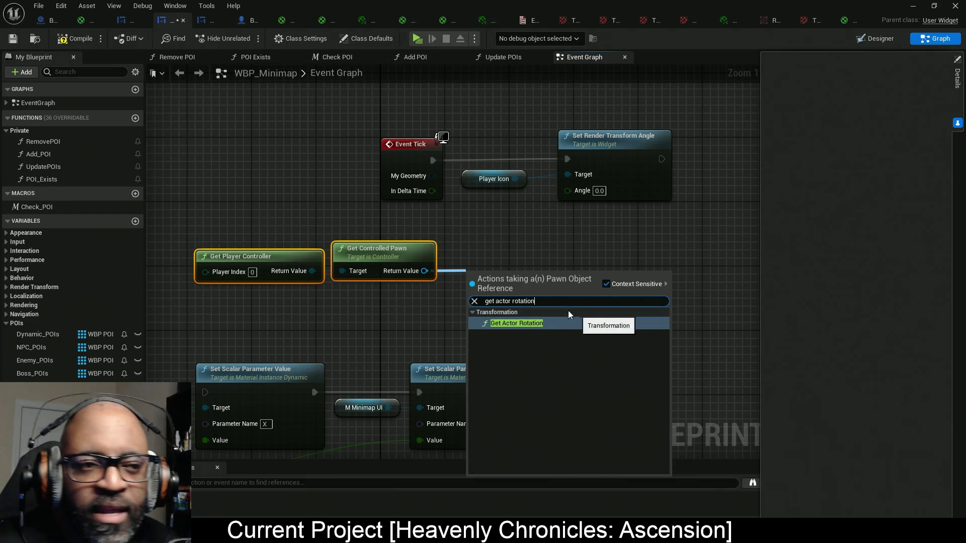
left_click(508, 325)
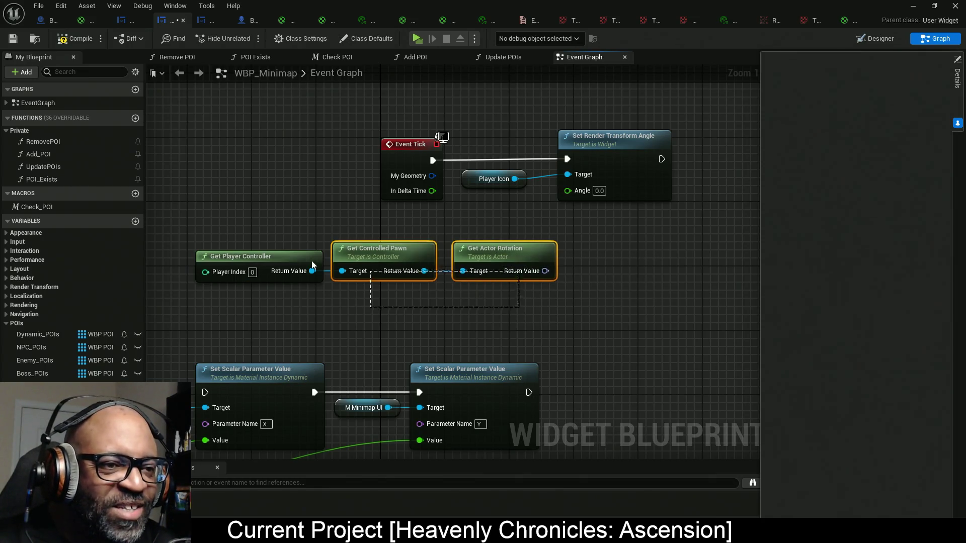
left_click_drag(350, 272, 302, 274)
left_click_drag(531, 258, 479, 242)
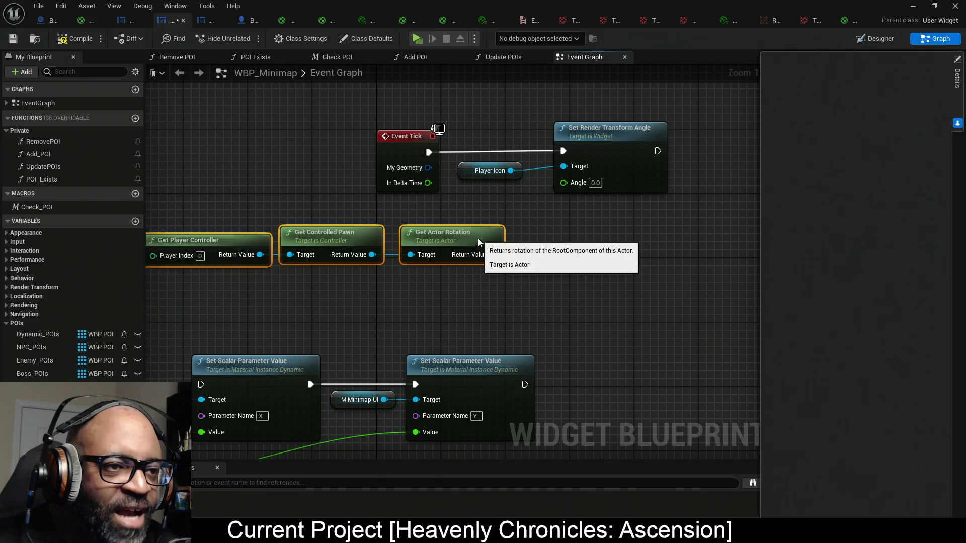
right_click(493, 254)
left_click(540, 300)
left_click_drag(557, 179, 563, 182)
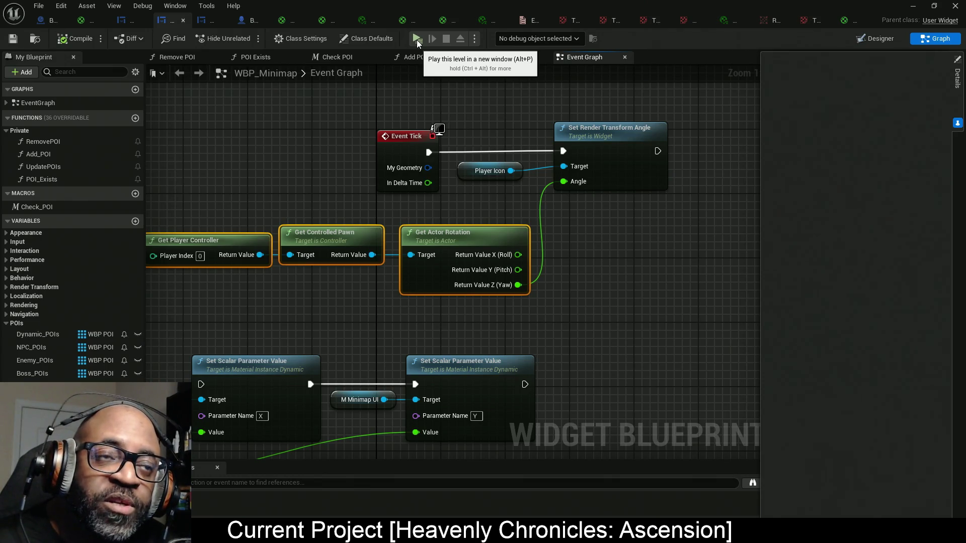
left_click(417, 41)
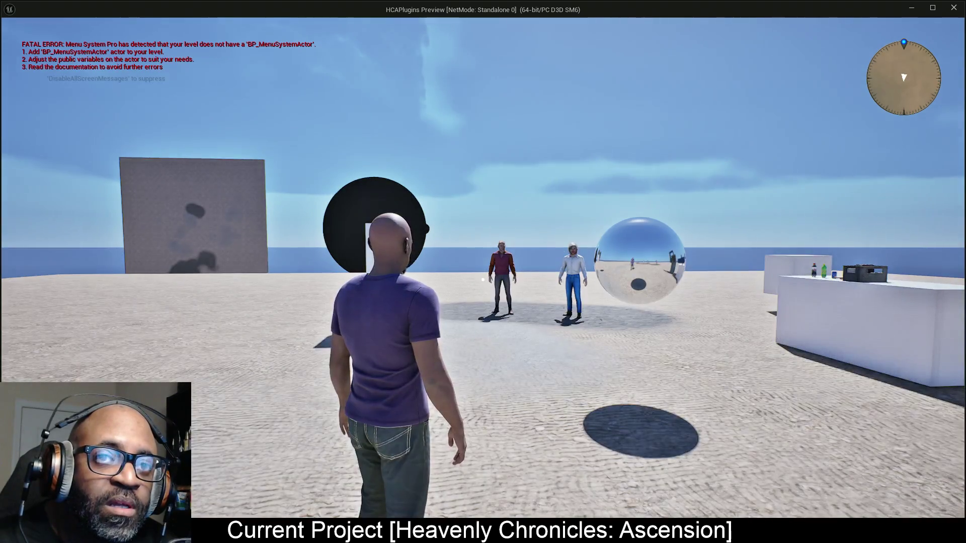
key("w")
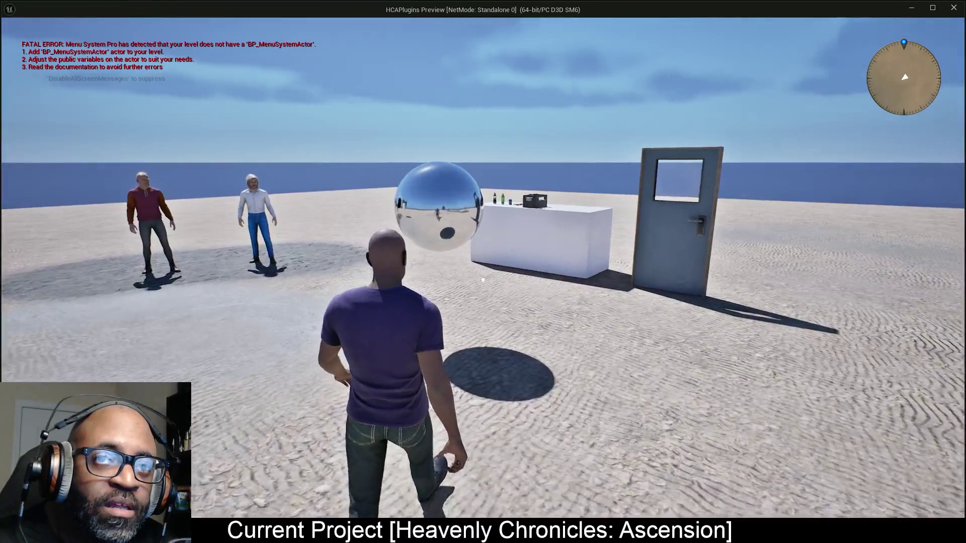
key("w")
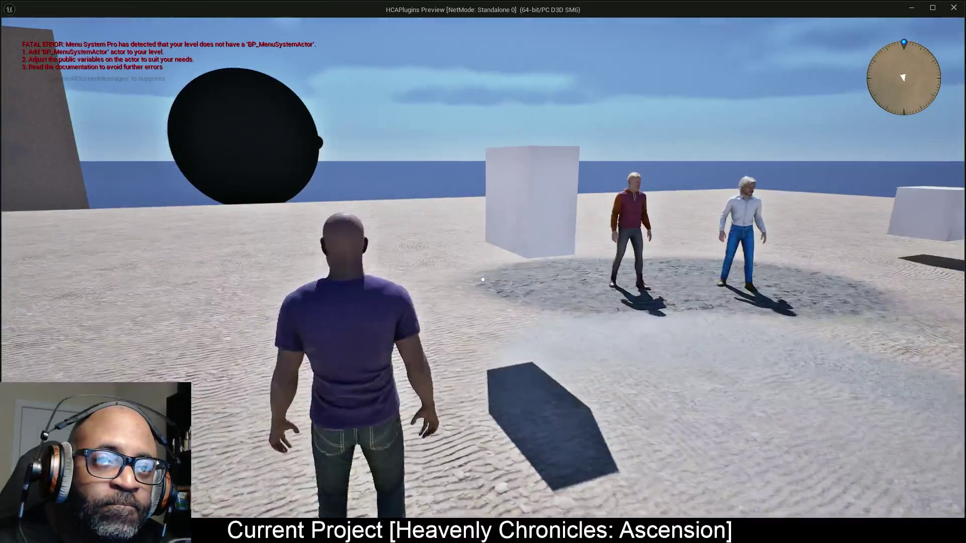
key("w")
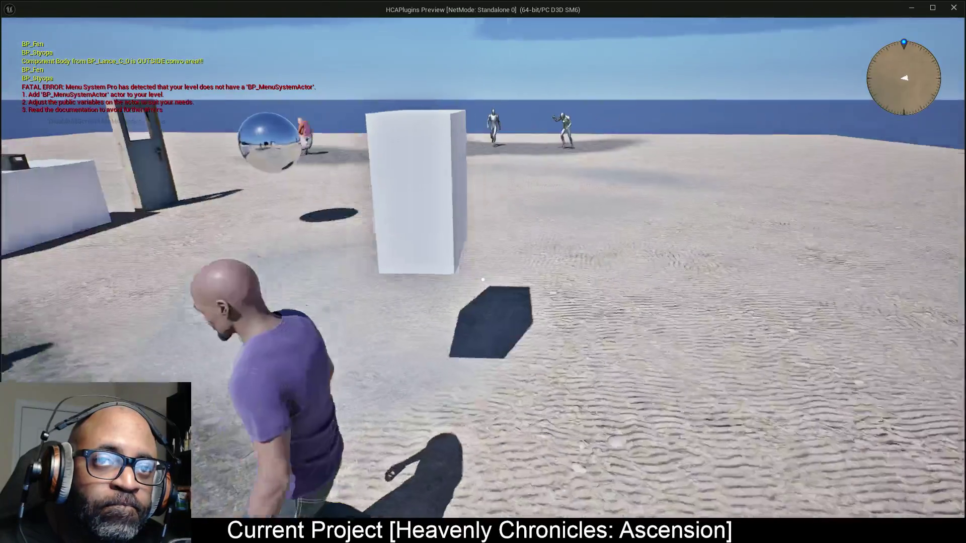
key("w")
key("w")
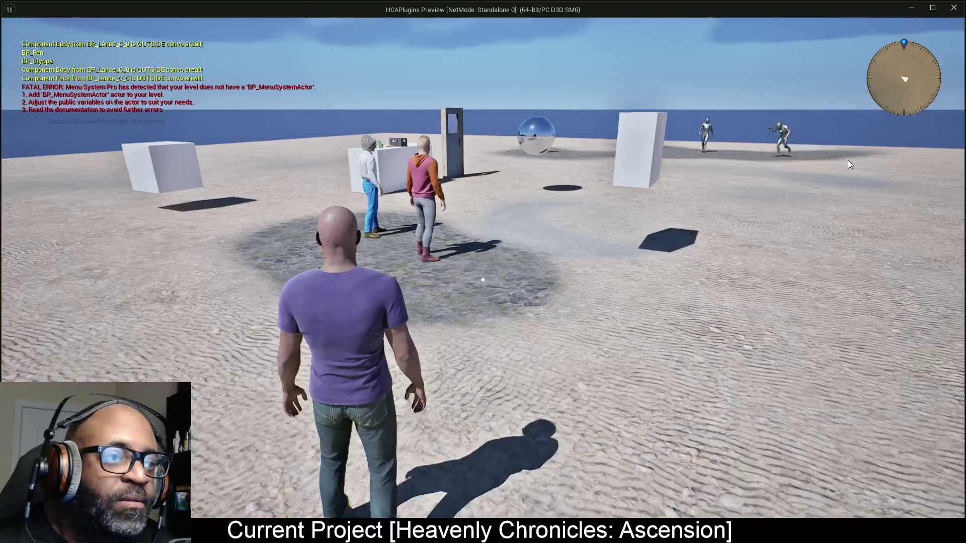
key("Escape")
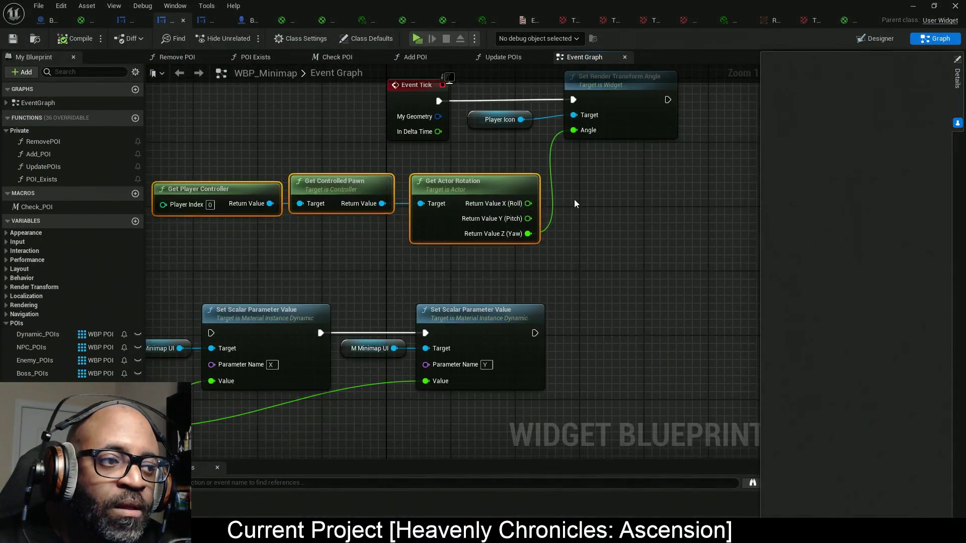
- Wire Set Render Transform Angle's exec output into the X Set Scalar Parameter Value node
mouse_move(626, 197)
left_mouse_down()
mouse_move(205, 316)
mouse_move(191, 327)
mouse_move(205, 331)
left_mouse_up()
left_click(301, 299)
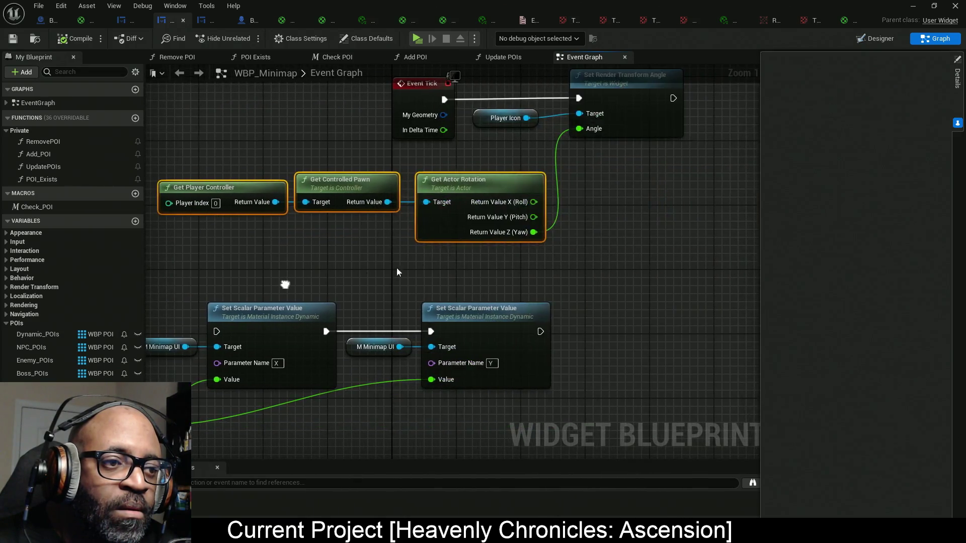
left_click_drag(560, 251, 216, 331)
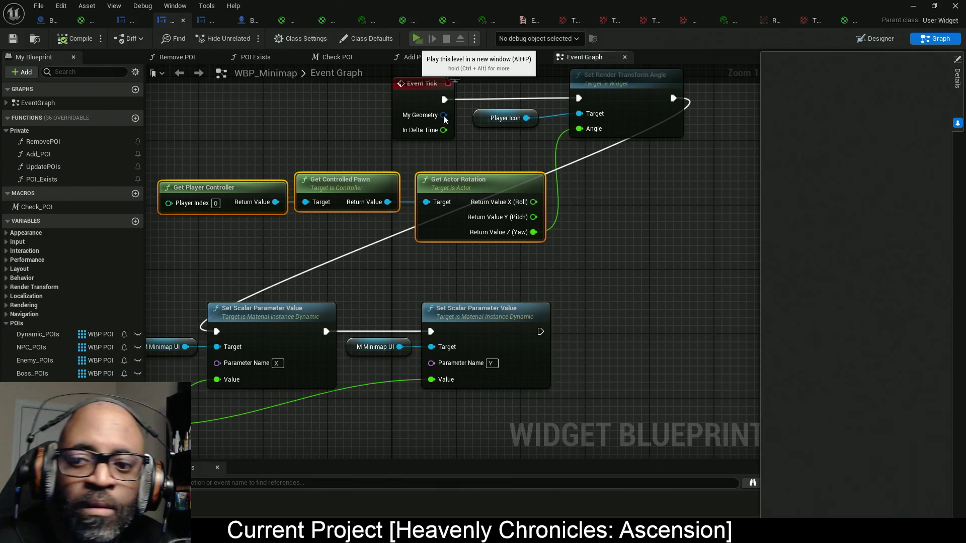
left_click(415, 40)
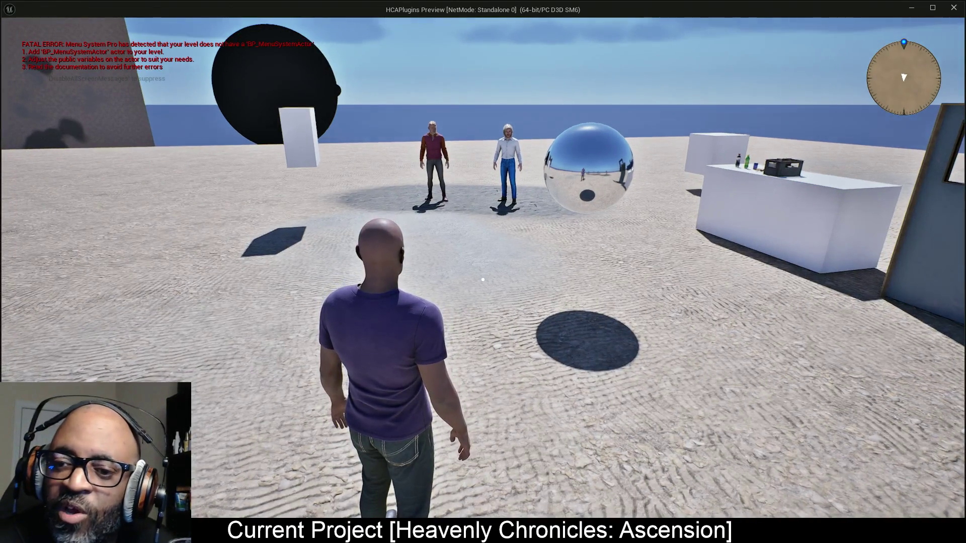
- Walk the character past the NPCs, table and crate, checking the minimap arrow turns
key("w")
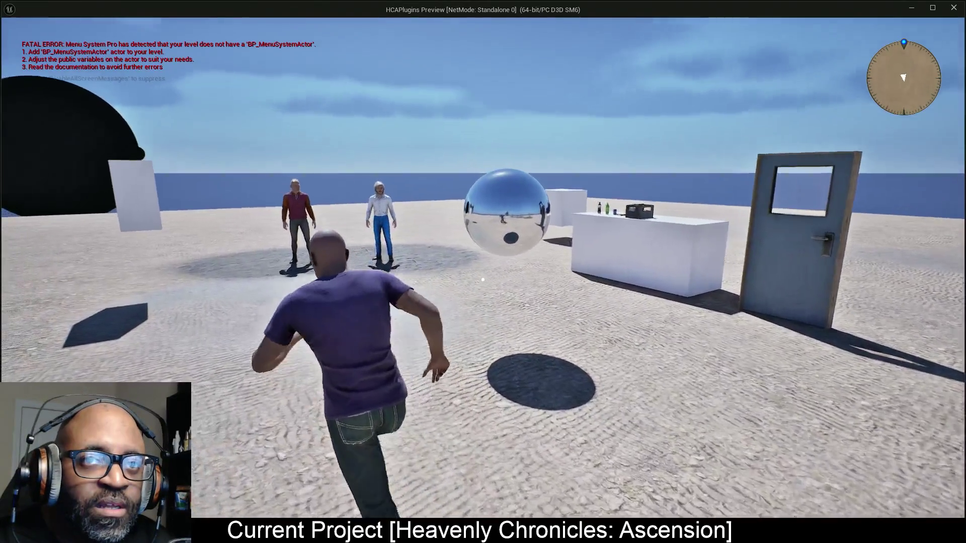
key("w")
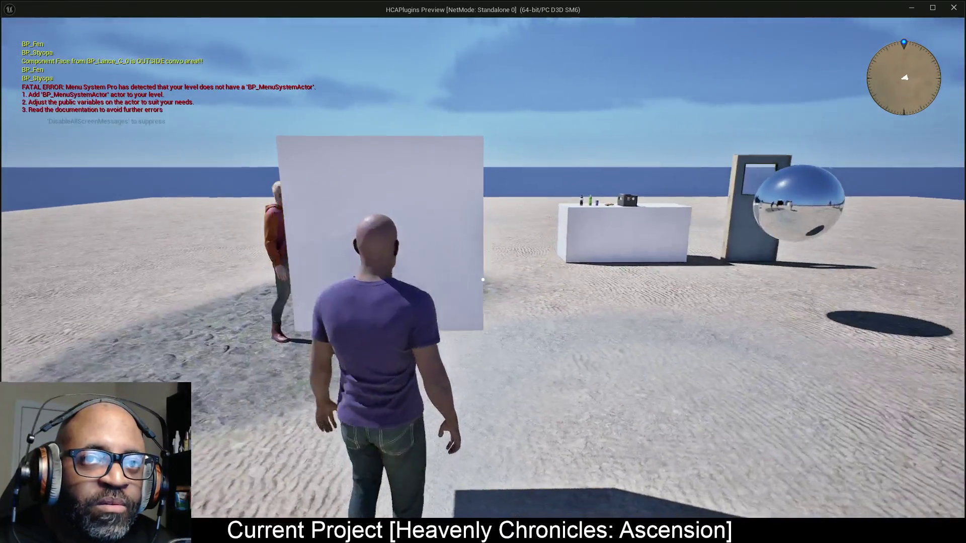
key("w")
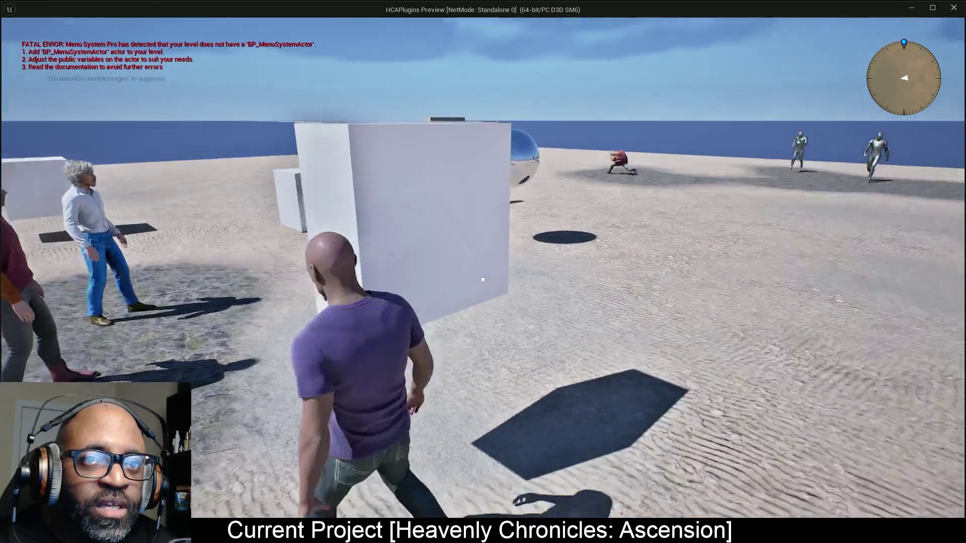
key("w")
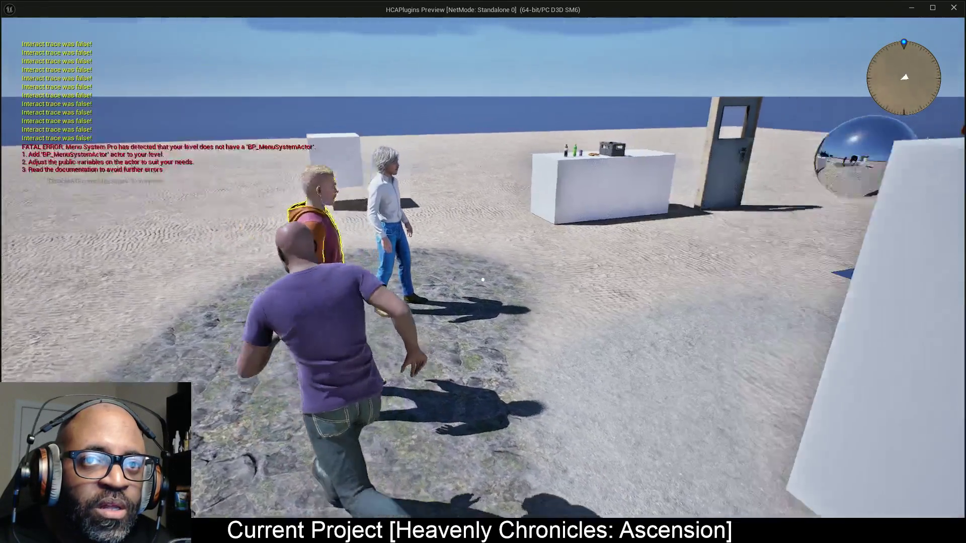
key("w")
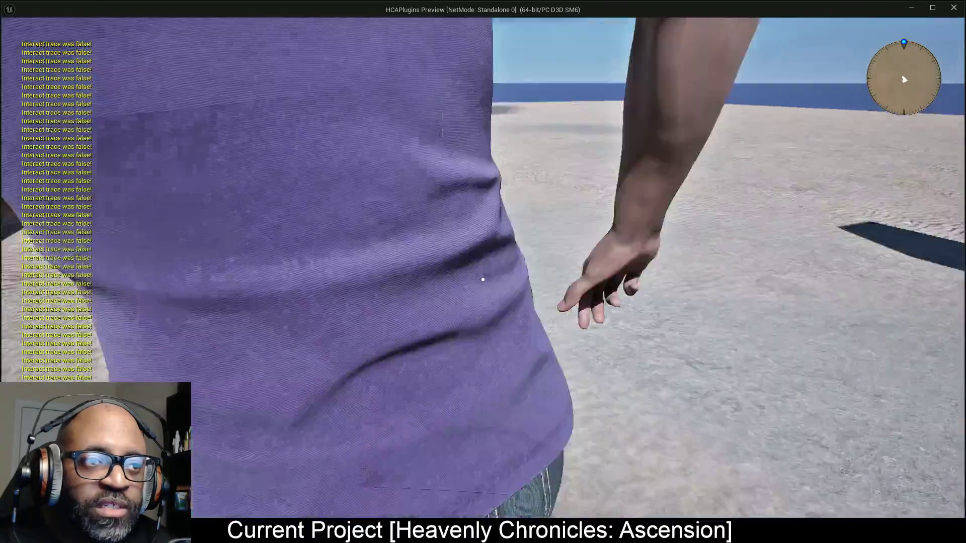
key("w")
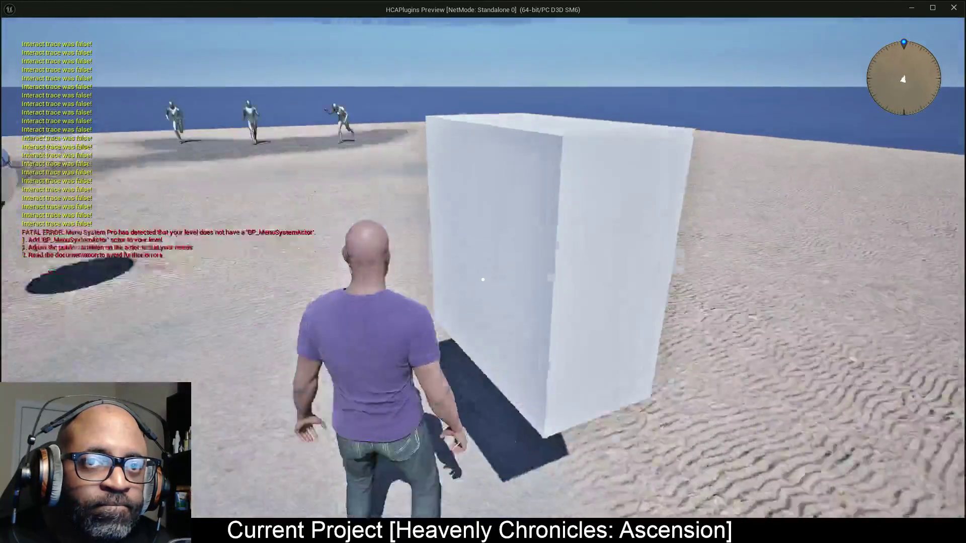
key("w")
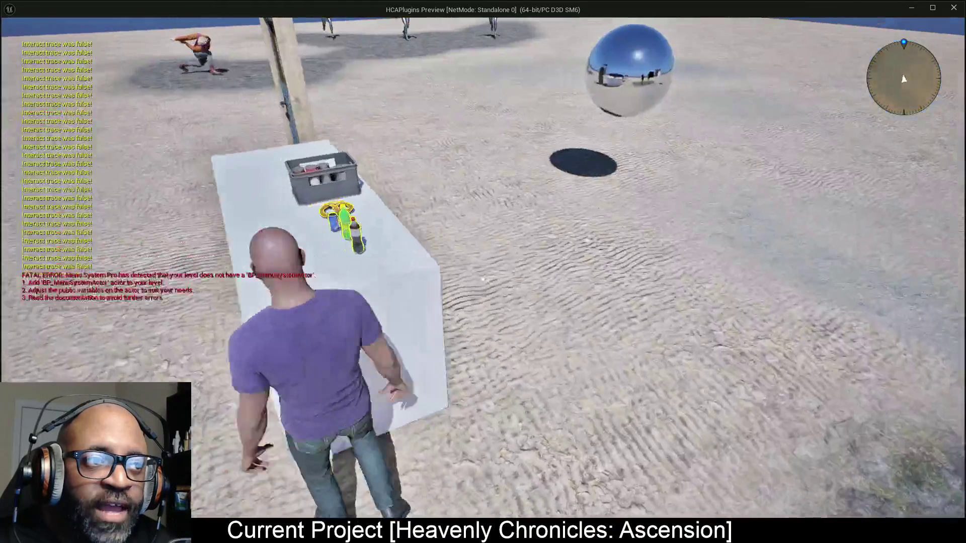
key("w")
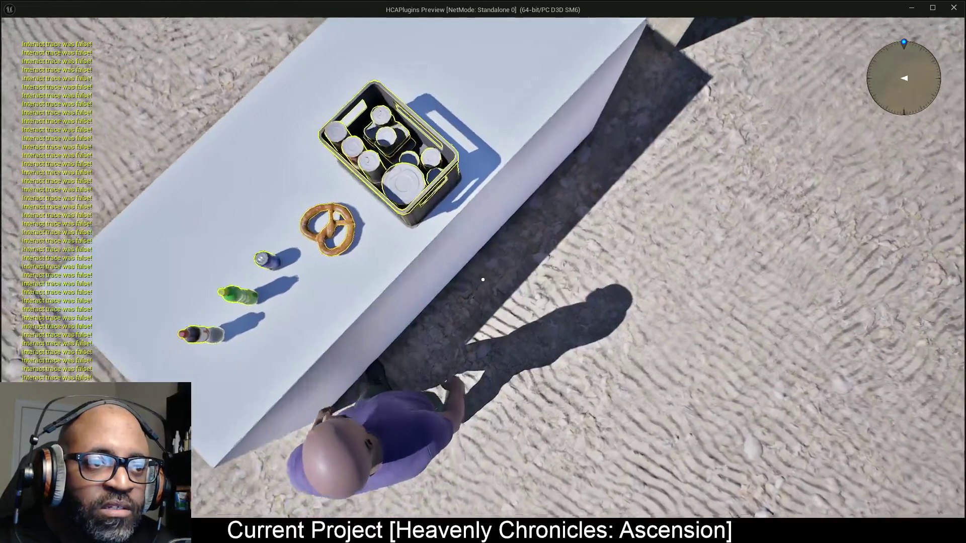
key("w")
key("w")
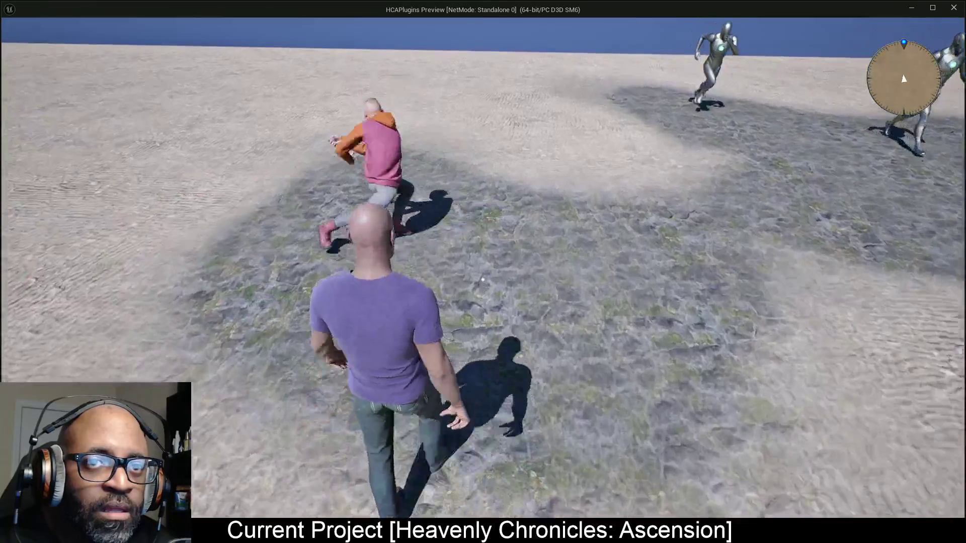
key("w")
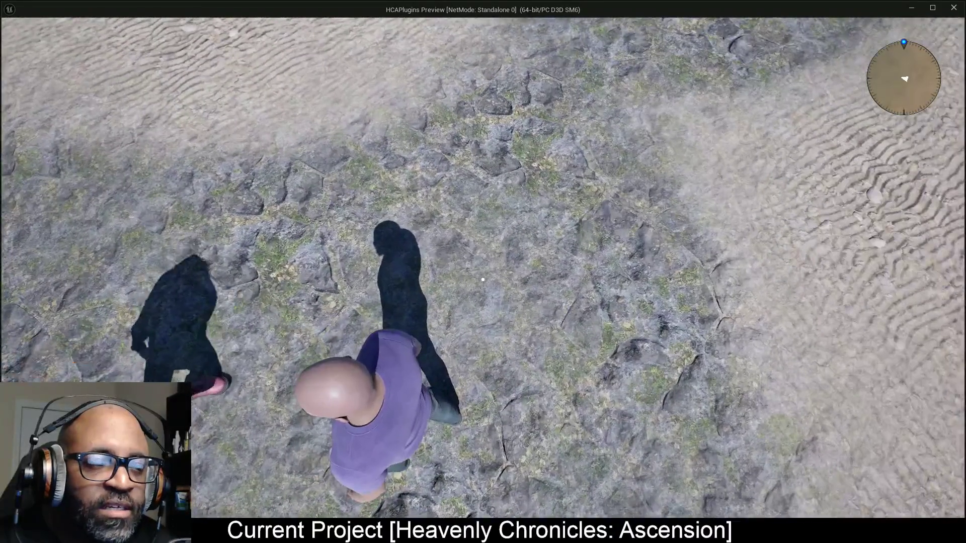
key("alt+Tab")
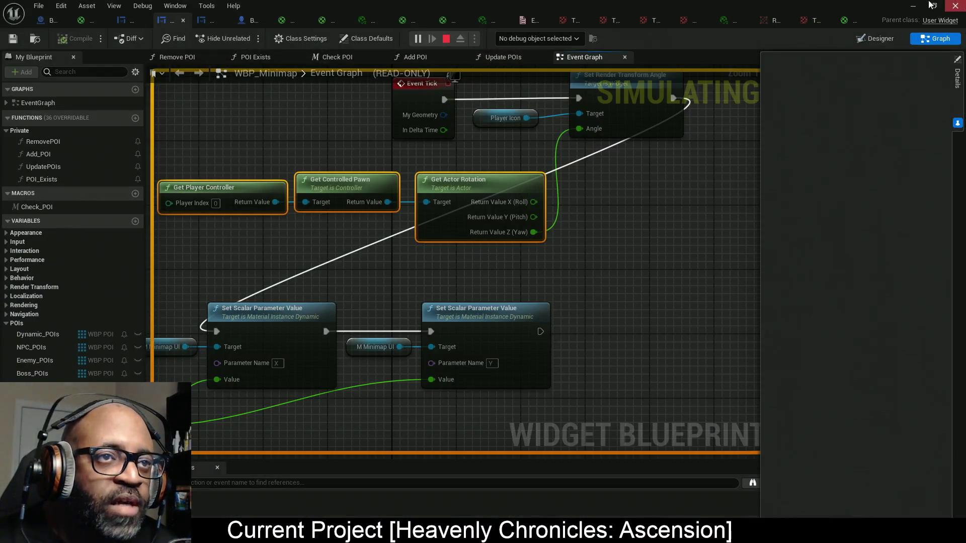
- Bring up the M_PlayerIcon and MI_RT_Minimap_UI editors and restore the window size
left_click(843, 22)
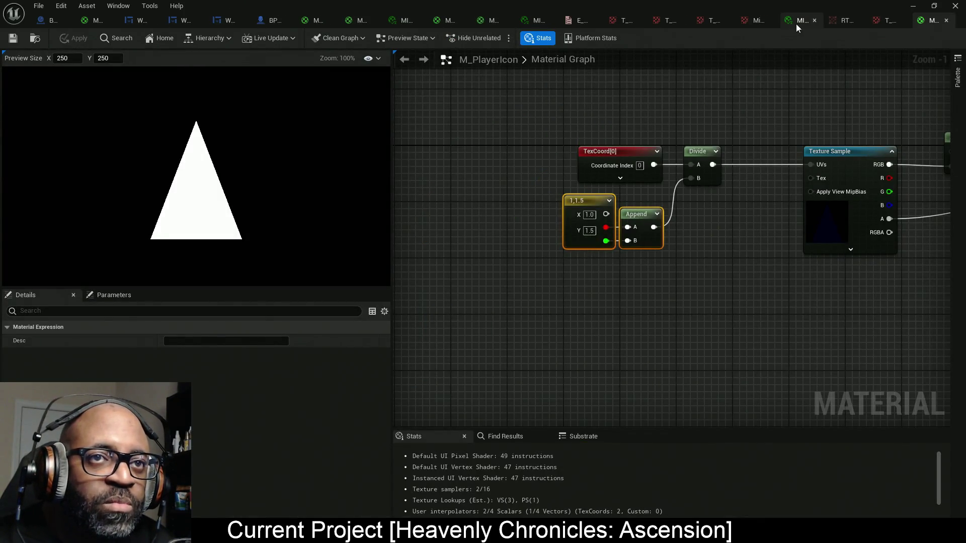
left_click(796, 26)
mouse_move(799, 5)
left_mouse_down()
mouse_move(838, 51)
mouse_move(832, 92)
mouse_move(776, 129)
left_mouse_up()
- Shrink the game preview to the upper right and enlarge the material instance editor
key("super+Tab")
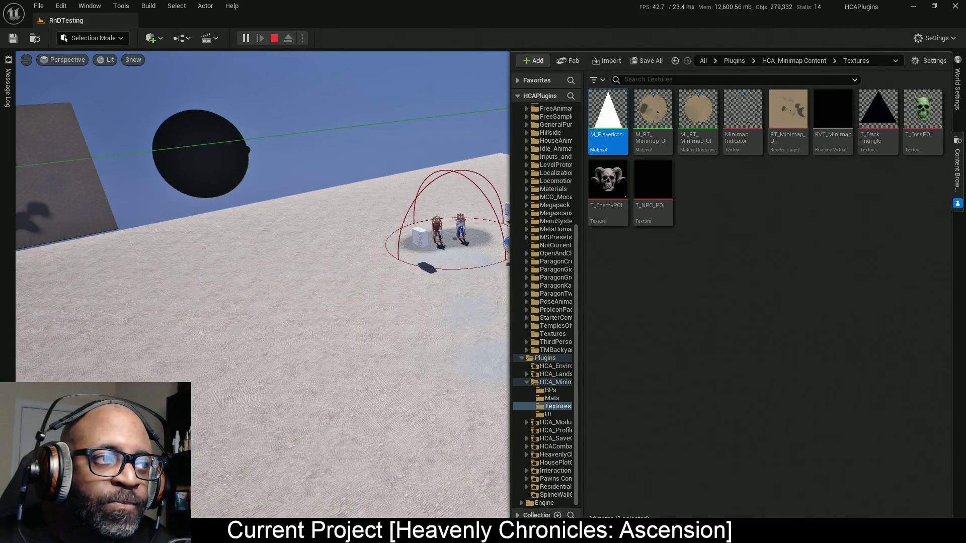
key("Return")
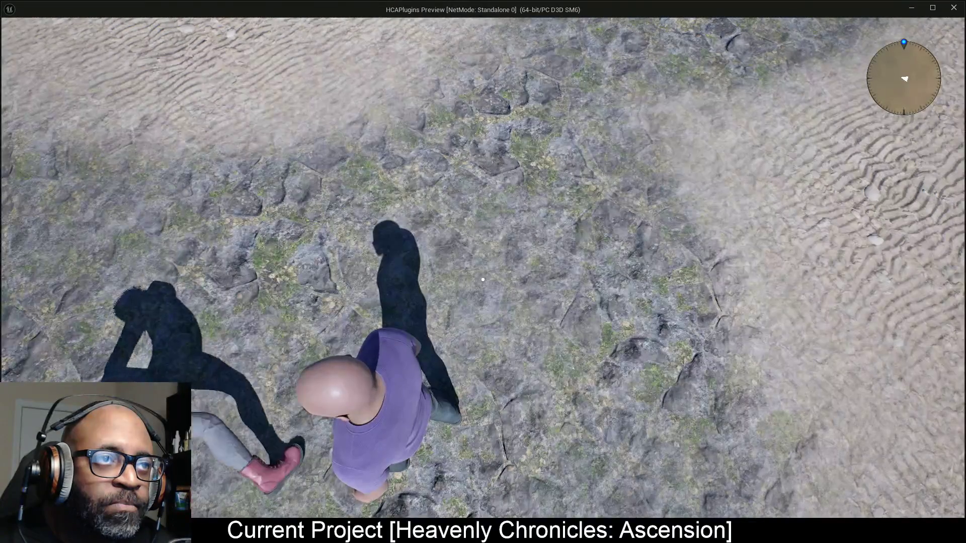
left_click_drag(605, 7, 620, 26)
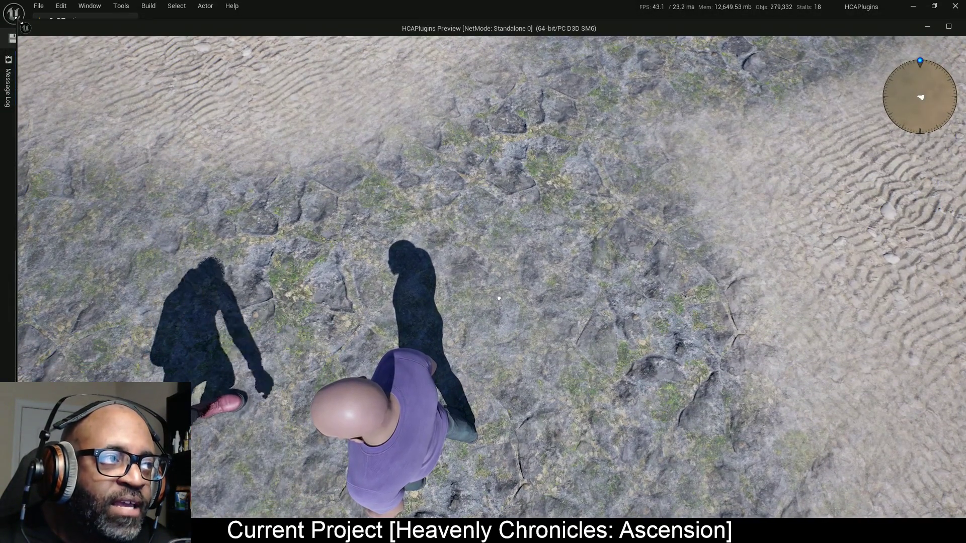
left_click_drag(19, 22, 395, 107)
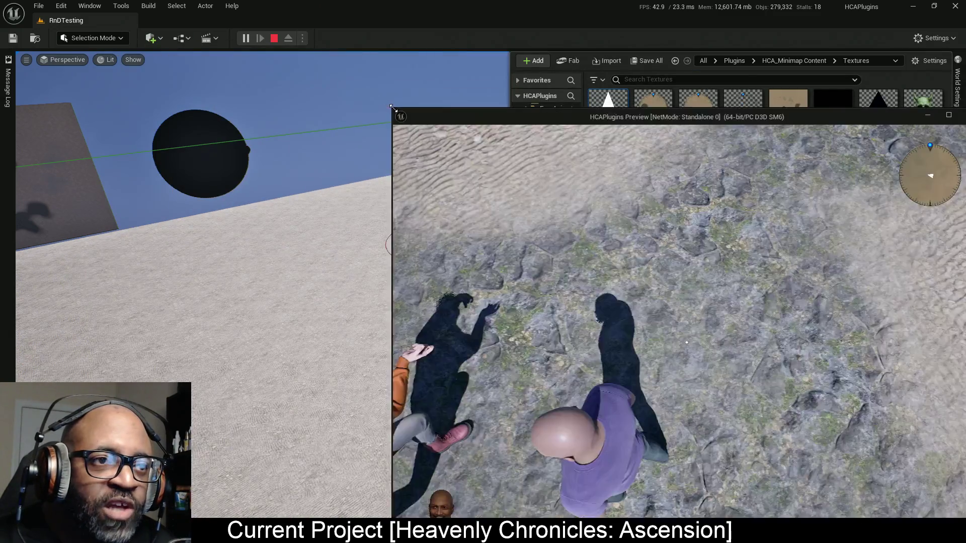
mouse_move(509, 114)
left_mouse_down()
mouse_move(481, 44)
mouse_move(492, 11)
left_mouse_up()
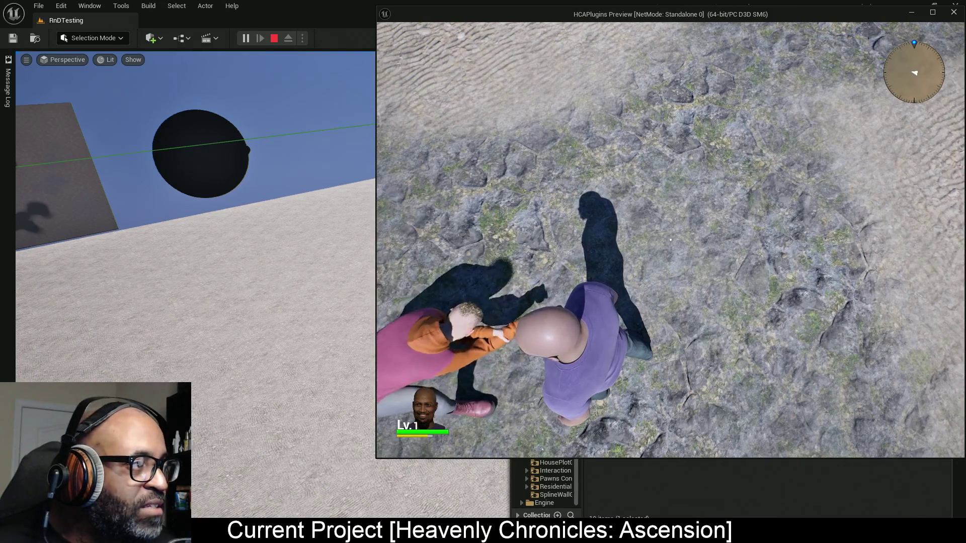
key("alt+Tab")
mouse_move(141, 54)
left_mouse_down()
mouse_move(143, 37)
mouse_move(204, 37)
left_mouse_up()
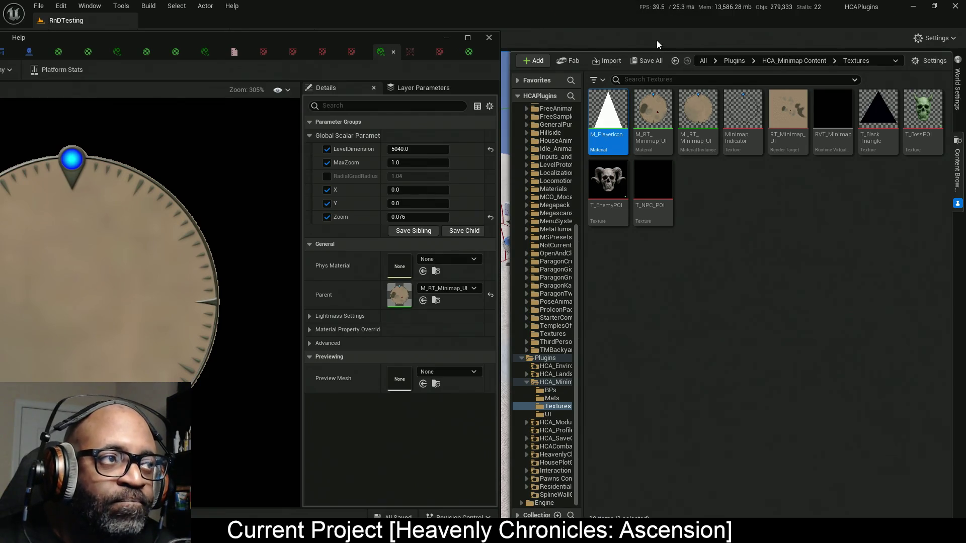
- Enlarge the game preview behind the minimap material instance editor and select its LevelDimension field
mouse_move(589, 21)
left_mouse_down()
mouse_move(596, 167)
mouse_move(686, 298)
mouse_move(722, 315)
left_mouse_up()
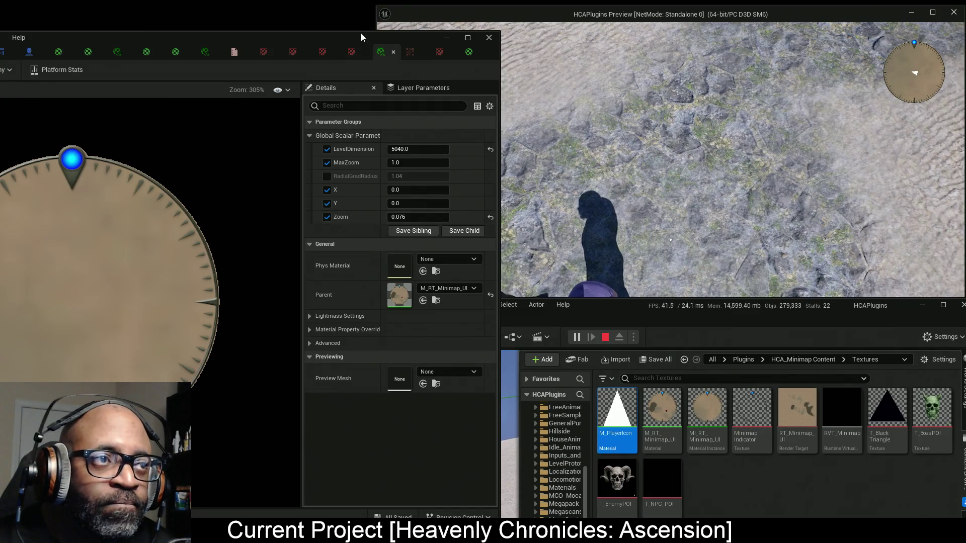
mouse_move(361, 36)
left_mouse_down()
mouse_move(426, 22)
mouse_move(592, 19)
left_mouse_up()
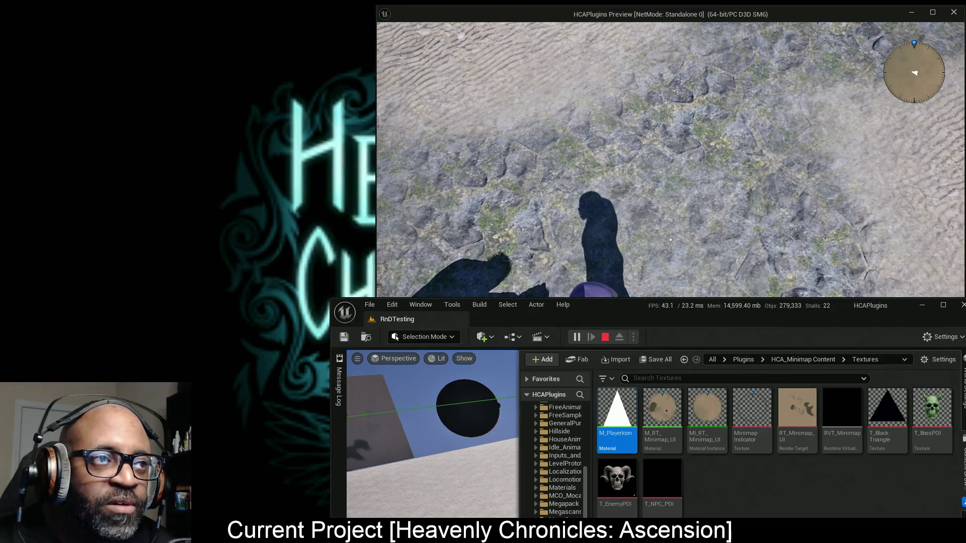
left_click_drag(377, 6, 9, 8)
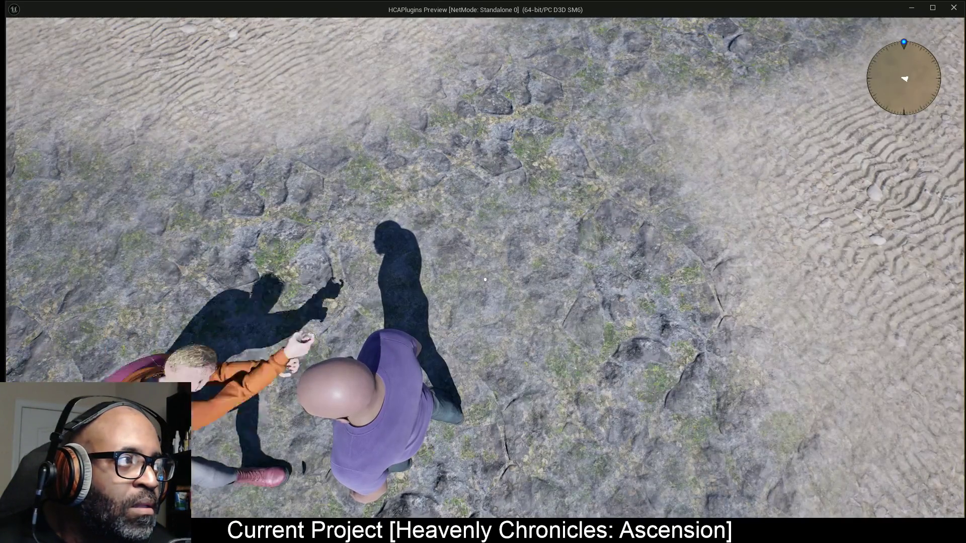
key("alt+Tab")
left_click_drag(490, 38, 665, 13)
left_click(756, 128)
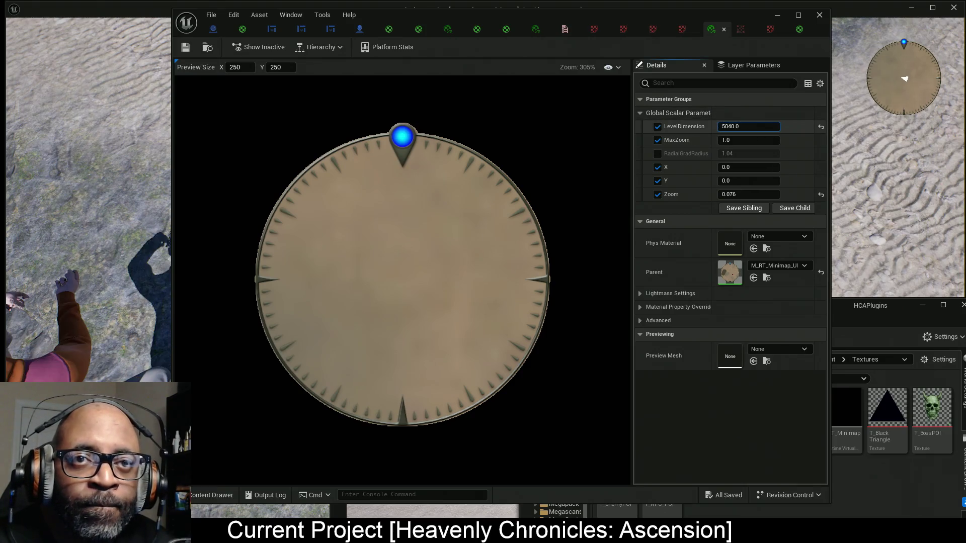